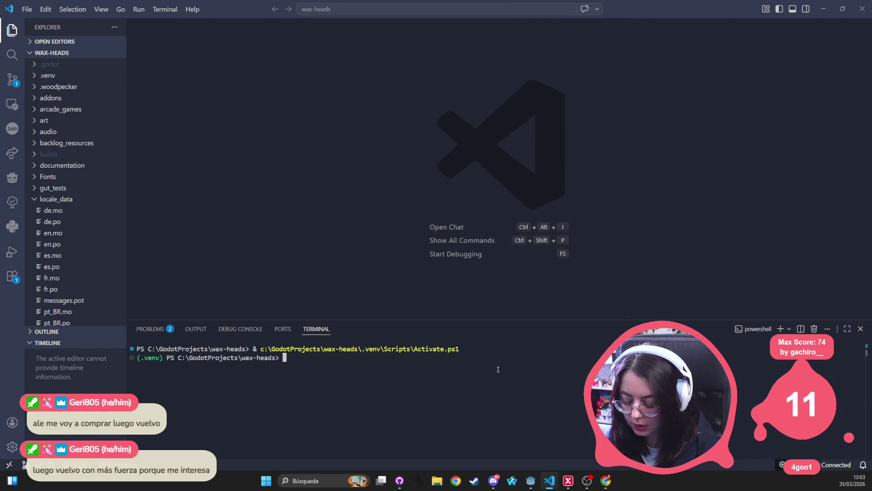
Run py .\tools\python\compile_mo.py in the terminal; it fails on an unescaped quote at de.po line 5257.
{"action": "type", "text": "s"}
{"action": "key", "text": "BackSpace"}
{"action": "type", "text": "py py"}
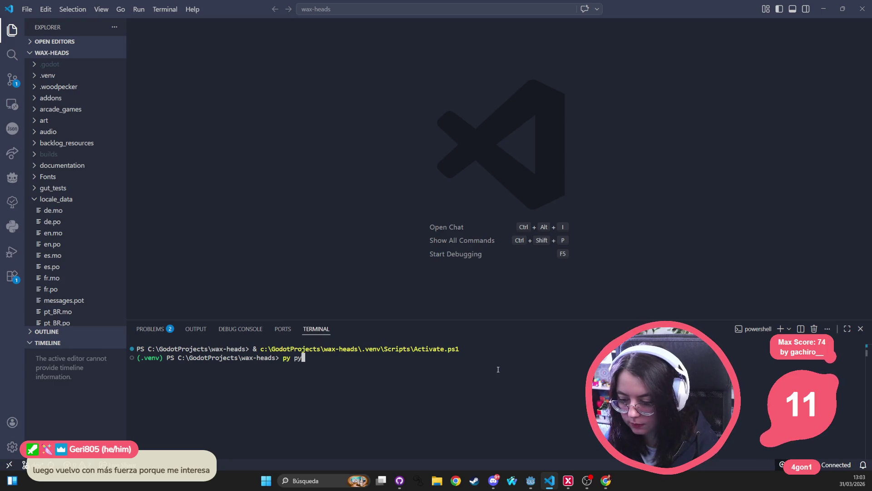
{"action": "key", "text": "BackSpace"}
{"action": "type", "text": ".\\tools\\python\\"}
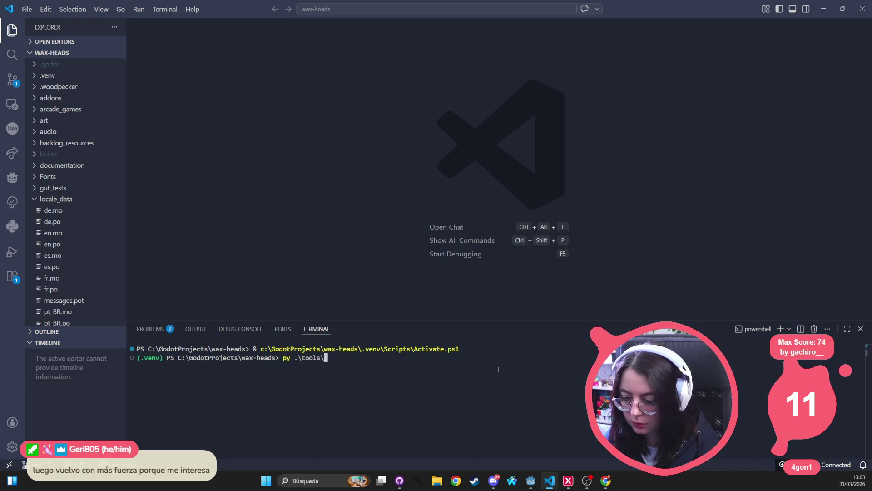
{"action": "type", "text": "comp"}
{"action": "key", "text": "Tab"}
{"action": "key", "text": "Return"}
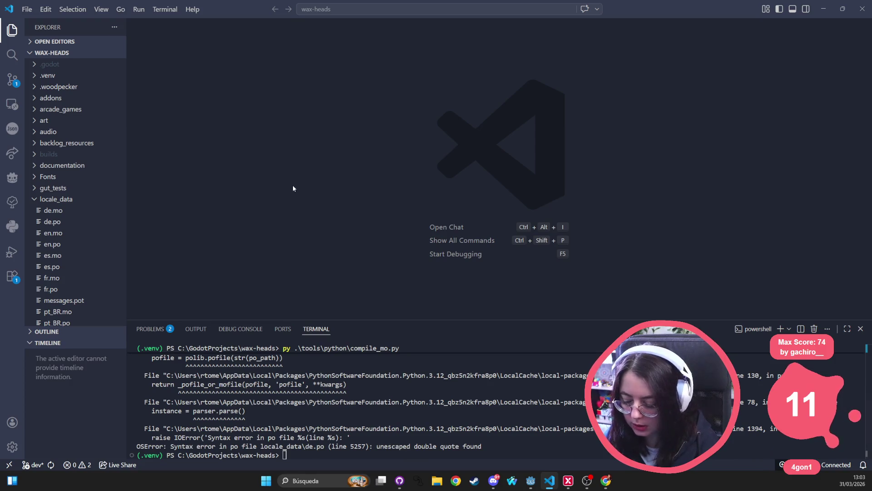
{"action": "key", "text": "ctrl+p"}
Open compile_mo.py through Quick Open and scroll through its code.
{"action": "type", "text": "compile_mo"}
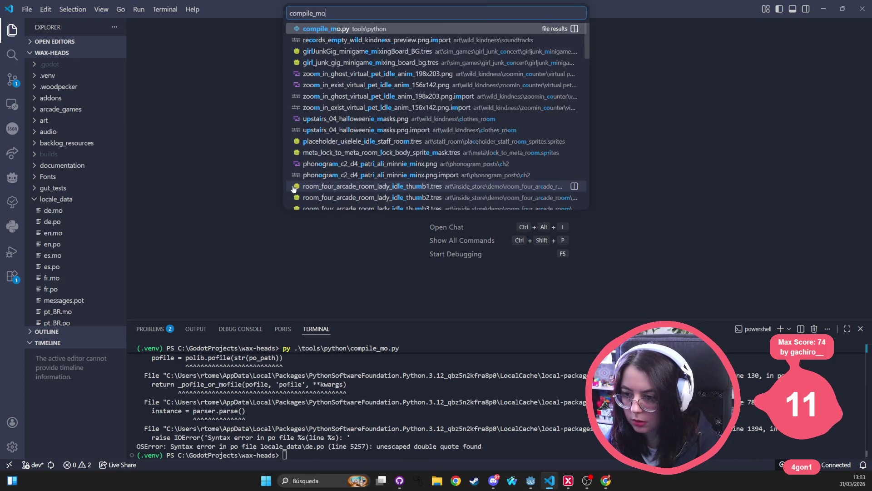
{"action": "key", "text": "Return"}
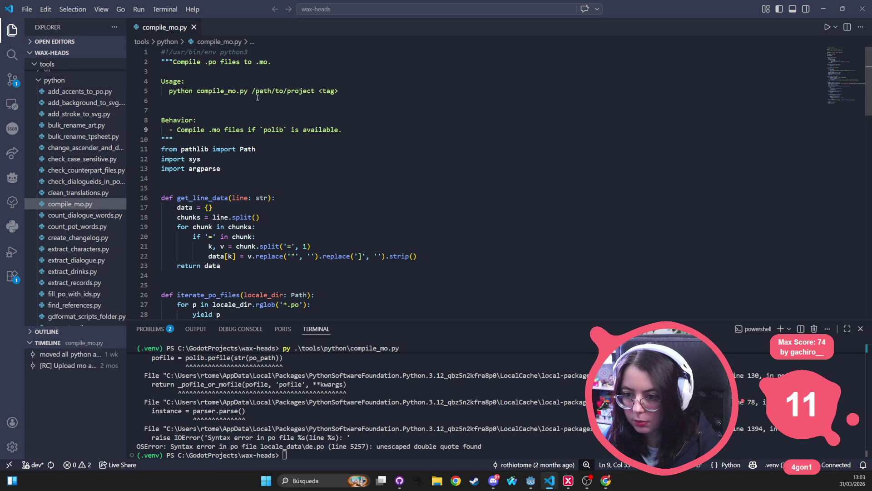
{"action": "scroll", "coordinate": [334, 186], "scroll_direction": "down", "scroll_amount": 3}
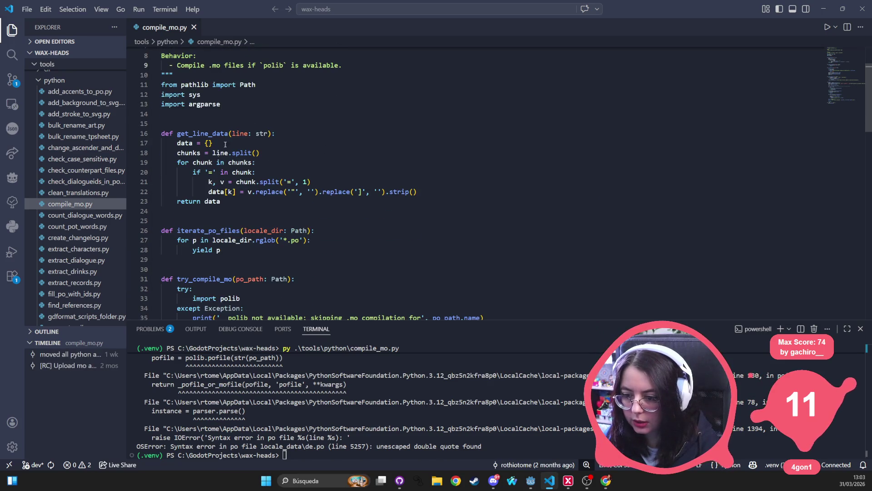
{"action": "scroll", "coordinate": [348, 164], "scroll_direction": "down", "scroll_amount": 5}
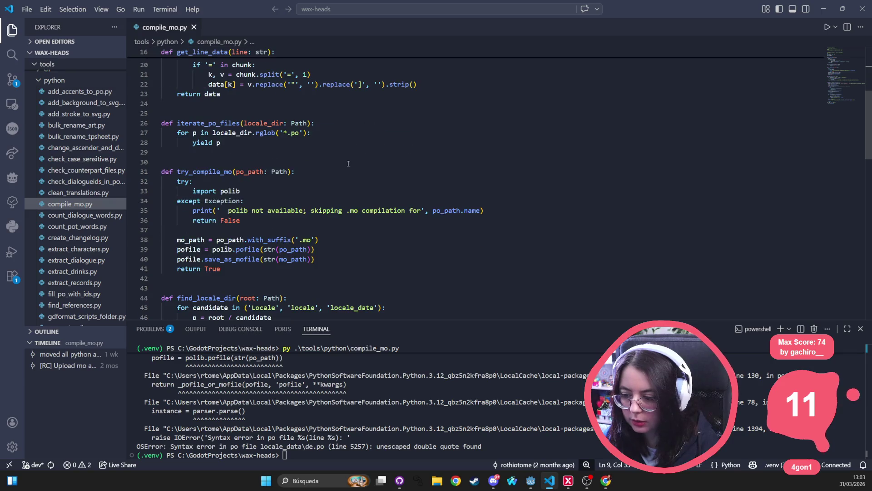
{"action": "scroll", "coordinate": [358, 181], "scroll_direction": "down", "scroll_amount": 3}
{"action": "scroll", "coordinate": [198, 206], "scroll_direction": "down", "scroll_amount": 6}
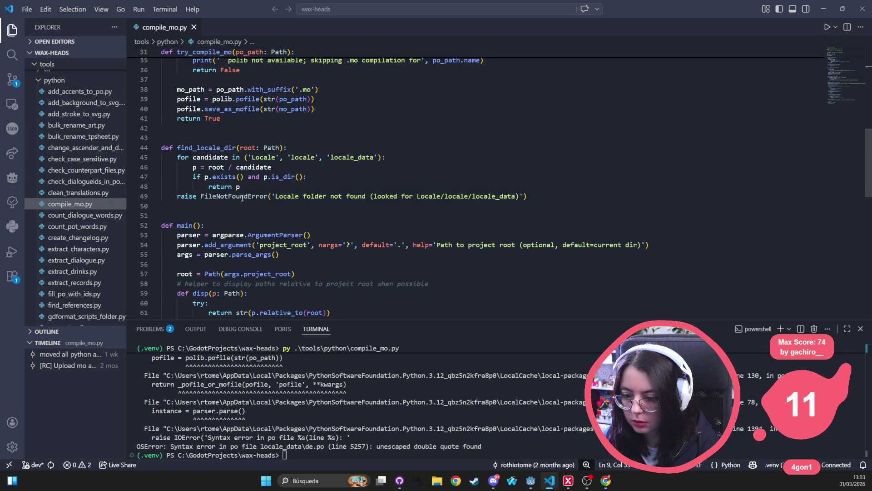
Select a word in the script and briefly search it for 'paren', then clear the search.
{"action": "double_click", "coordinate": [280, 219]}
{"action": "key", "text": "ctrl+f"}
{"action": "type", "text": "paren"}
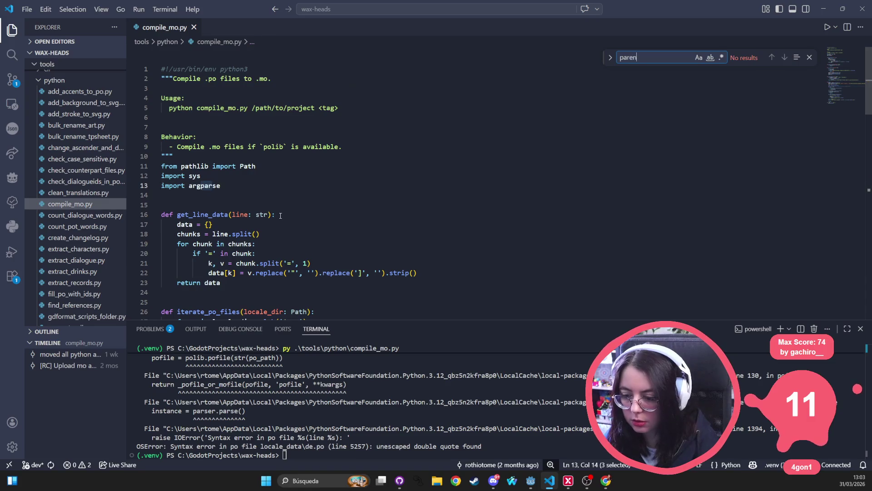
{"action": "key", "text": "BackSpace"}
{"action": "key", "text": "BackSpace"}
{"action": "key", "text": "BackSpace"}
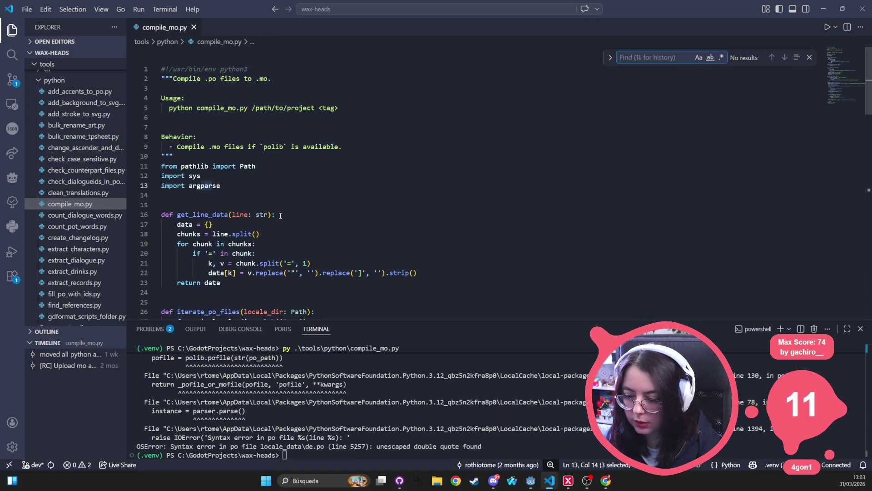
Open de.po from the error link, jump to line 5257 and select the German zine line.
{"action": "left_click", "coordinate": [312, 448], "text": "ctrl"}
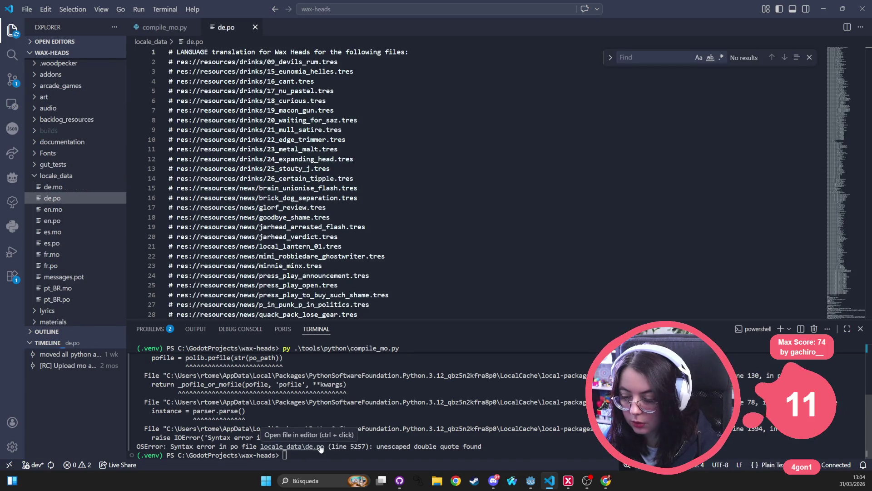
{"action": "key", "text": "ctrl+p"}
{"action": "type", "text": "5257"}
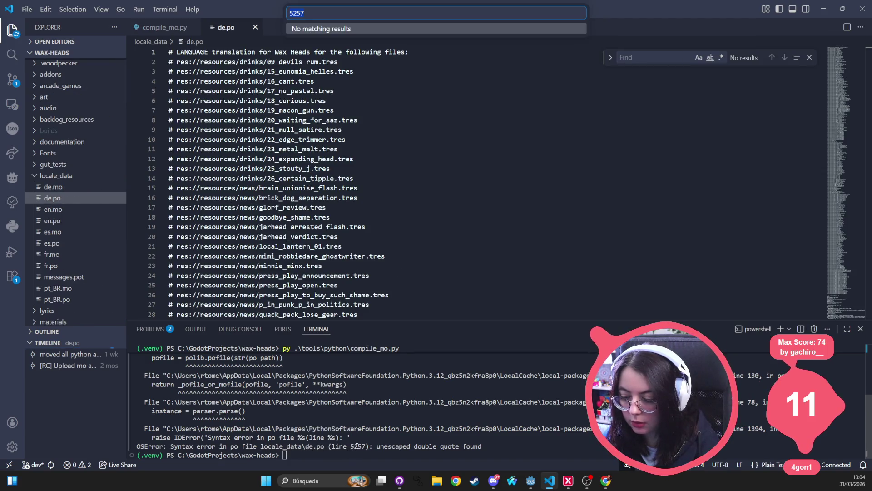
{"action": "left_click", "coordinate": [291, 13]}
{"action": "type", "text": ":"}
{"action": "key", "text": "Return"}
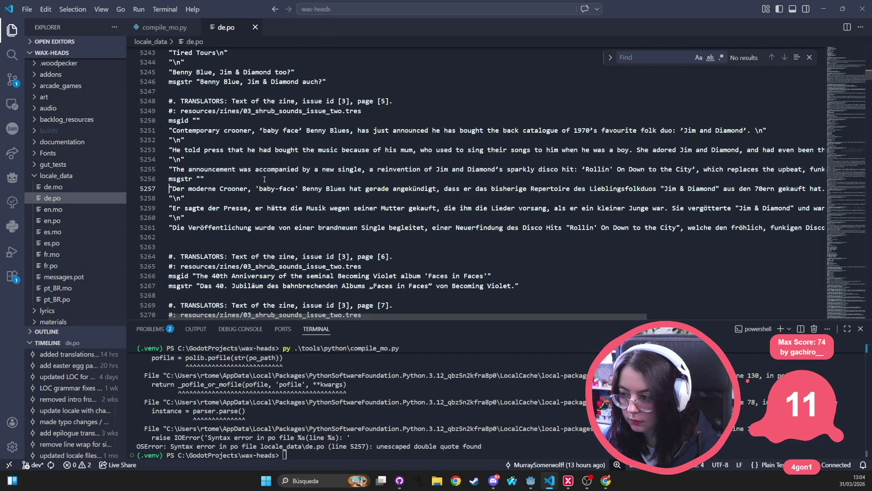
{"action": "left_click", "coordinate": [185, 191]}
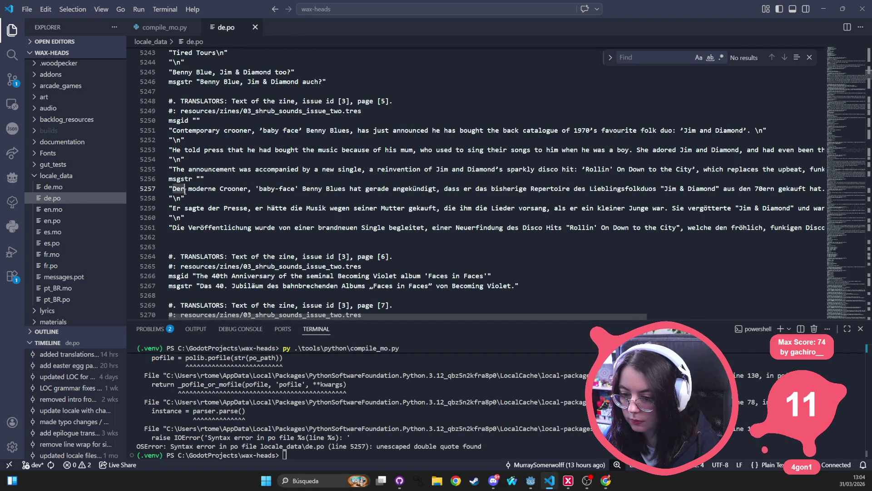
{"action": "triple_click", "coordinate": [185, 191]}
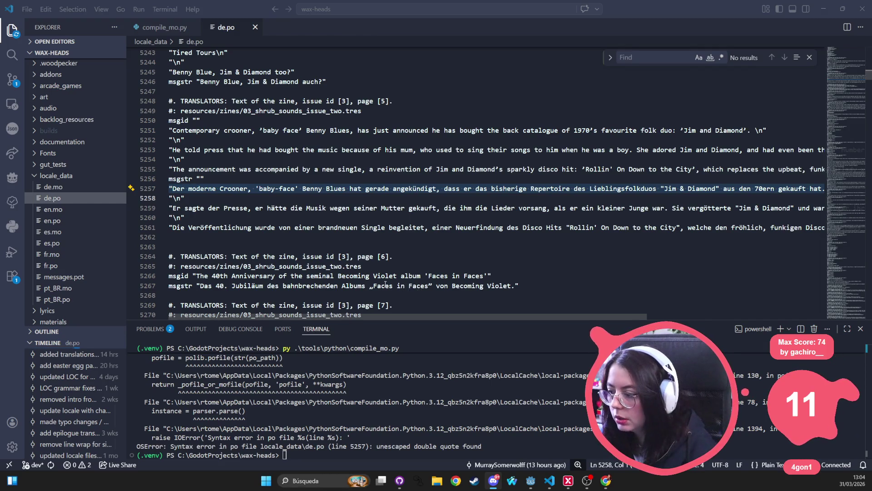
{"action": "left_click", "coordinate": [378, 286]}
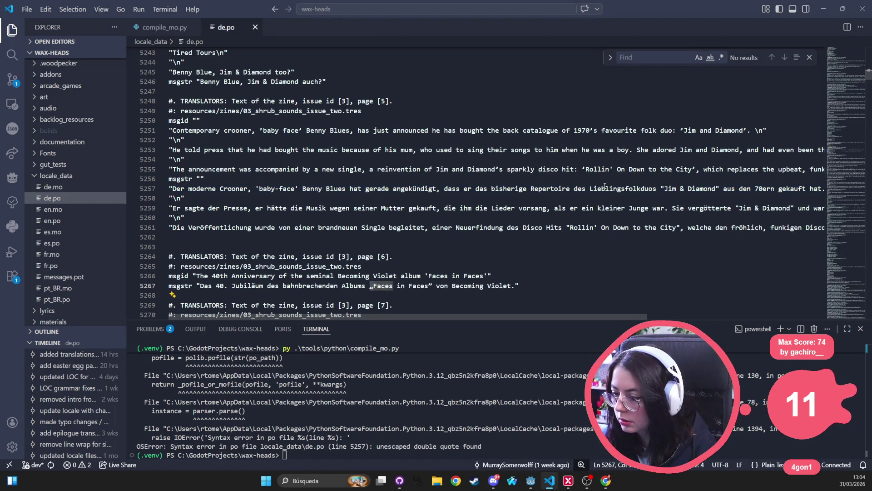
Replace the straight quote before Jim on line 5257 with a German „ opening quote.
{"action": "left_click", "coordinate": [665, 189]}
{"action": "key", "text": "BackSpace"}
{"action": "type", "text": "„"}
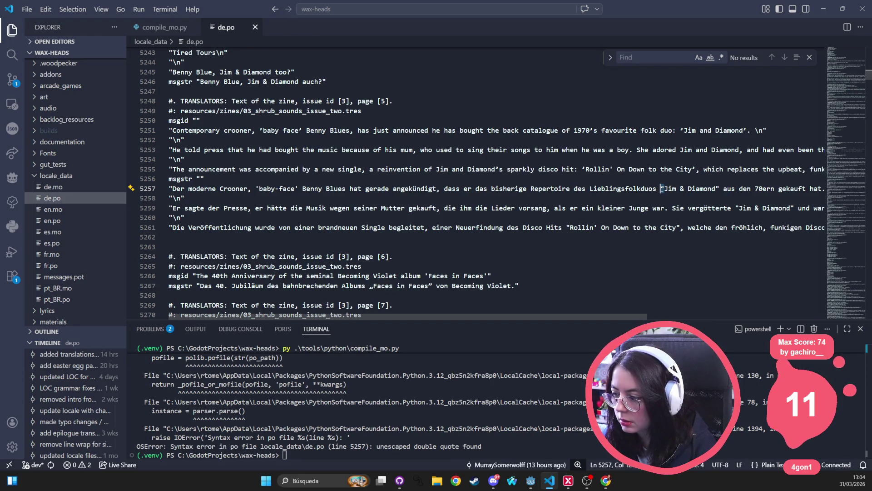
{"action": "left_click", "coordinate": [434, 285]}
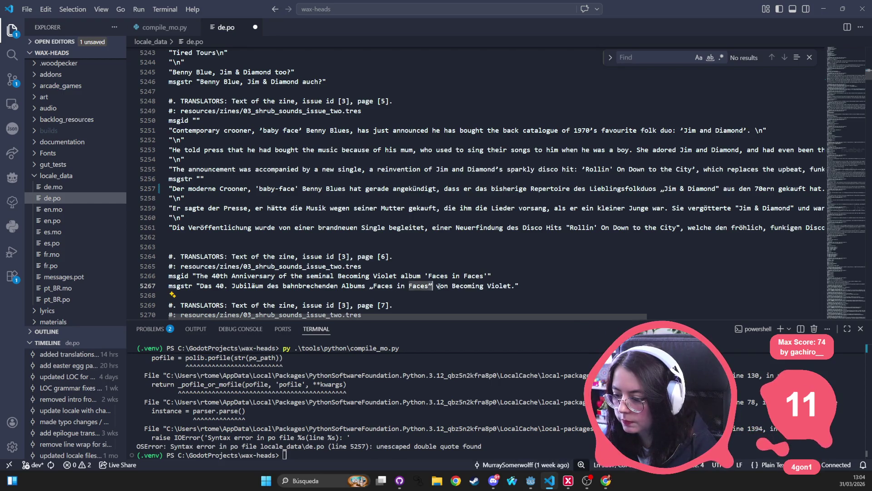
{"action": "left_click", "coordinate": [719, 188]}
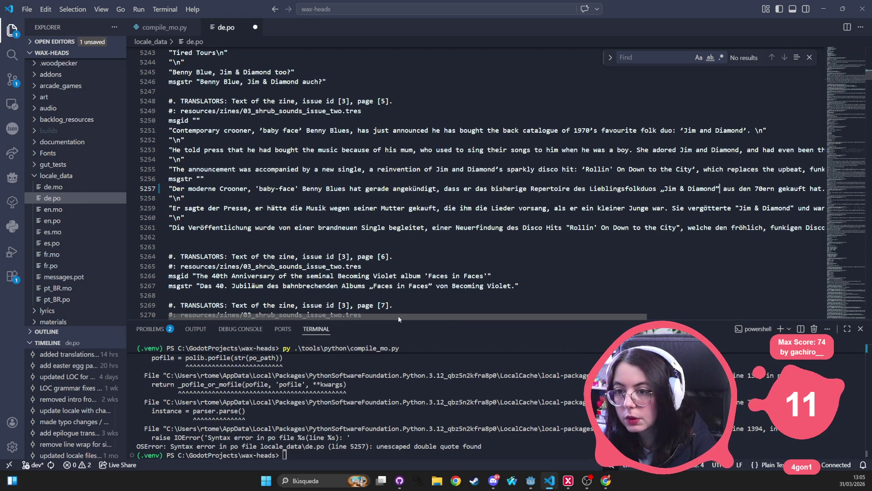
{"action": "left_click_drag", "start_coordinate": [398, 315], "coordinate": [482, 315]}
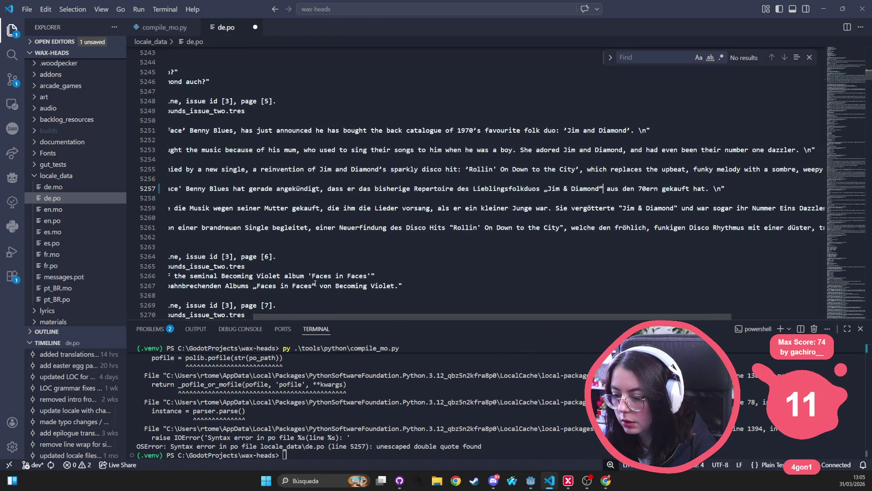
{"action": "left_click", "coordinate": [256, 287]}
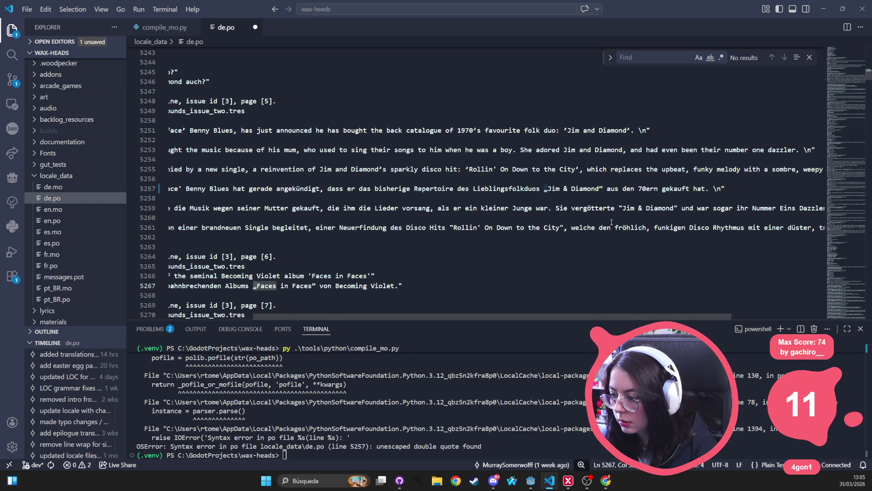
Change the quote before Jim on line 5259 to „, undoing a stray quote edit after Faces.
{"action": "left_click", "coordinate": [620, 209]}
{"action": "key", "text": "Delete"}
{"action": "type", "text": "„"}
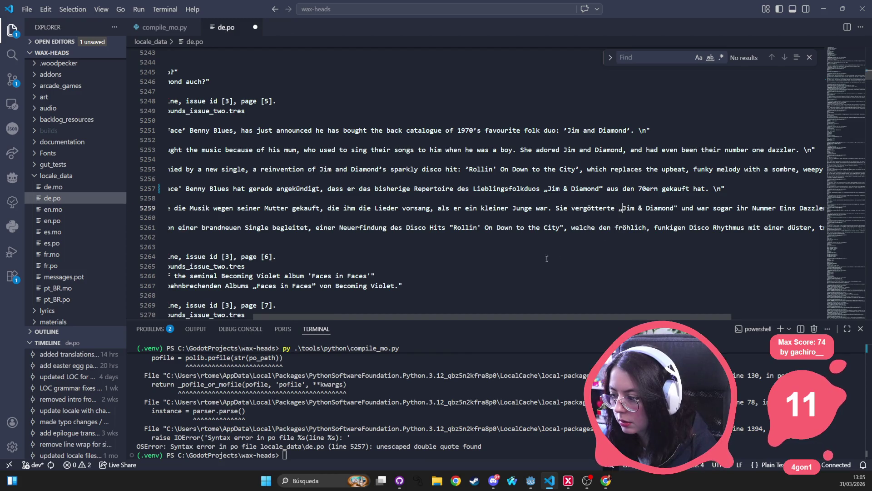
{"action": "left_click", "coordinate": [318, 287]}
{"action": "key", "text": "BackSpace"}
{"action": "type", "text": "„"}
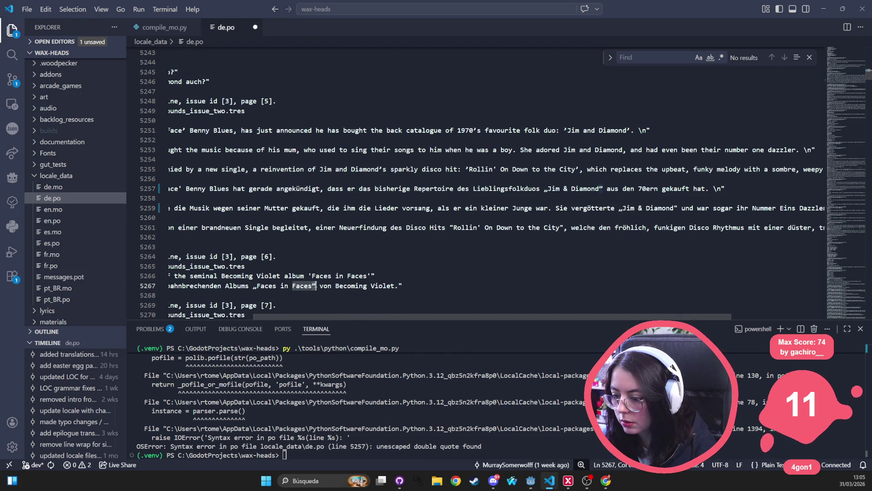
{"action": "scroll", "coordinate": [621, 220], "scroll_direction": "down", "scroll_amount": 1}
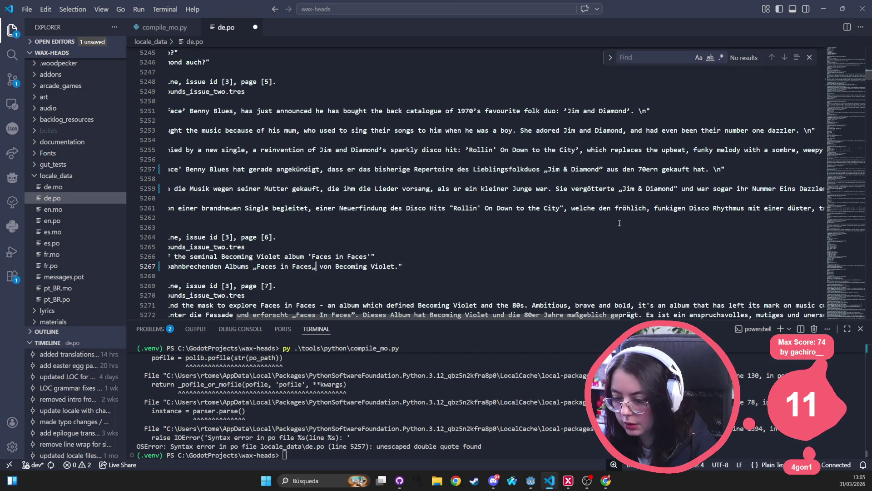
{"action": "key", "text": "ctrl+z"}
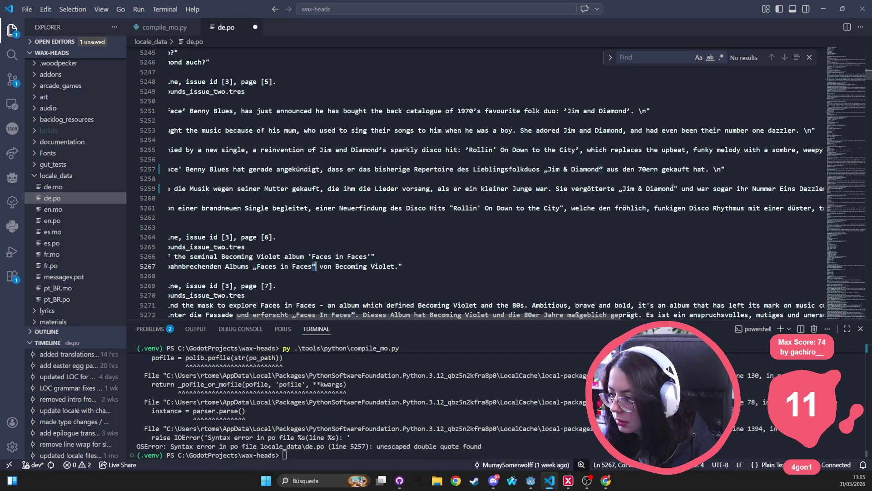
{"action": "left_click", "coordinate": [675, 188]}
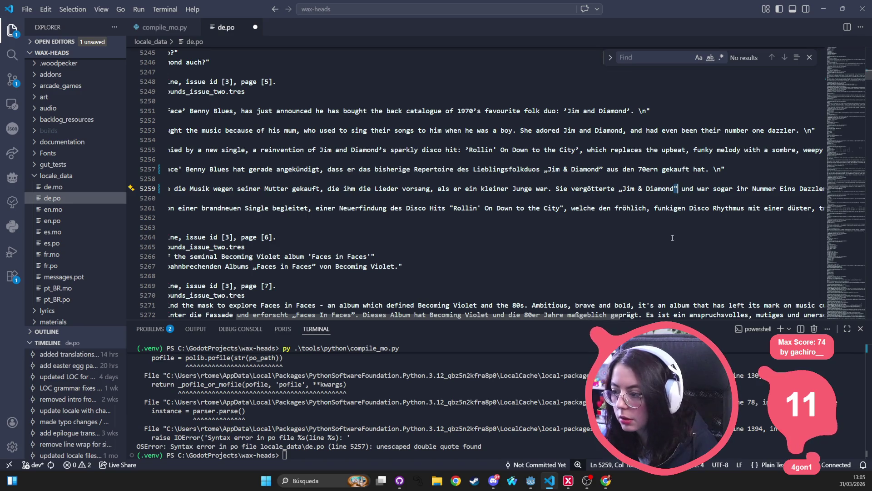
{"action": "mouse_move", "coordinate": [527, 316]}
{"action": "left_mouse_down"}
{"action": "mouse_move", "coordinate": [631, 319]}
{"action": "mouse_move", "coordinate": [455, 318]}
{"action": "left_mouse_up"}
Save de.po and rerun compile_mo.py, which now fails at line 5261.
{"action": "left_click", "coordinate": [416, 169]}
{"action": "key", "text": "ctrl+s"}
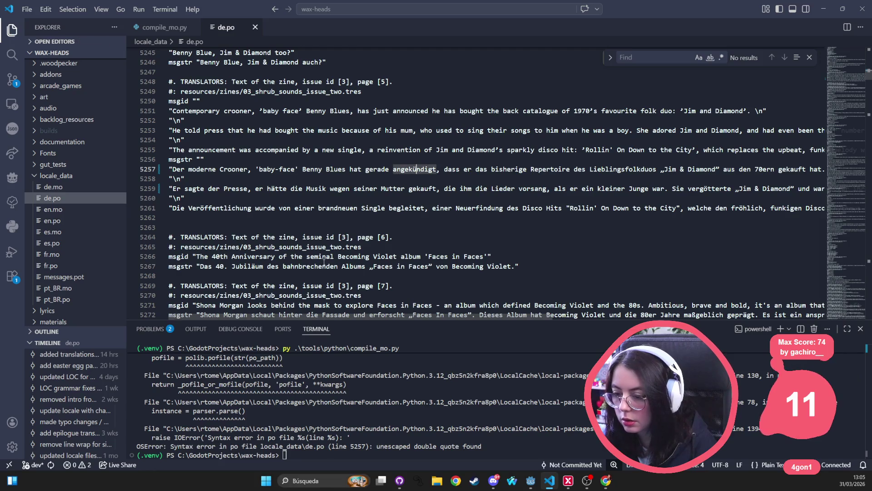
{"action": "left_click", "coordinate": [313, 450]}
{"action": "key", "text": "Up"}
{"action": "key", "text": "Return"}
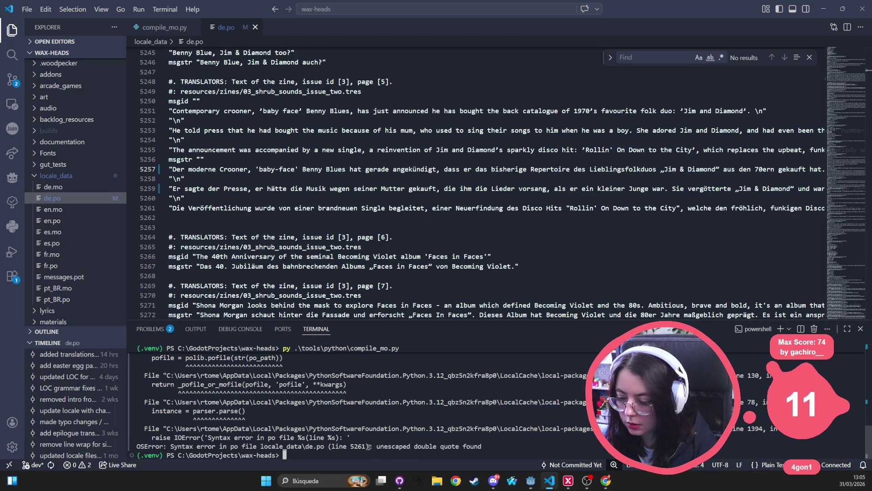
Jump to de.po line 5261 and replace the straight quote before Rollin' with „.
{"action": "left_click", "coordinate": [363, 111]}
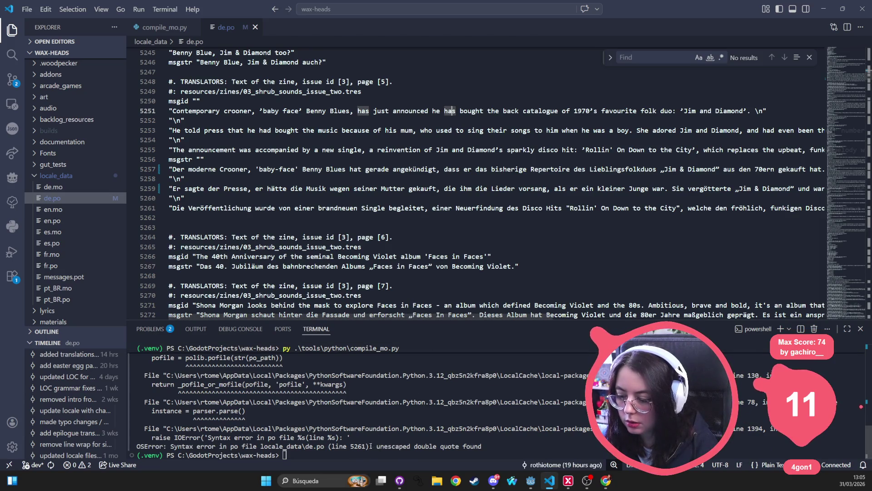
{"action": "key", "text": "ctrl+p"}
{"action": "type", "text": "5261"}
{"action": "left_click", "coordinate": [289, 12]}
{"action": "type", "text": ":"}
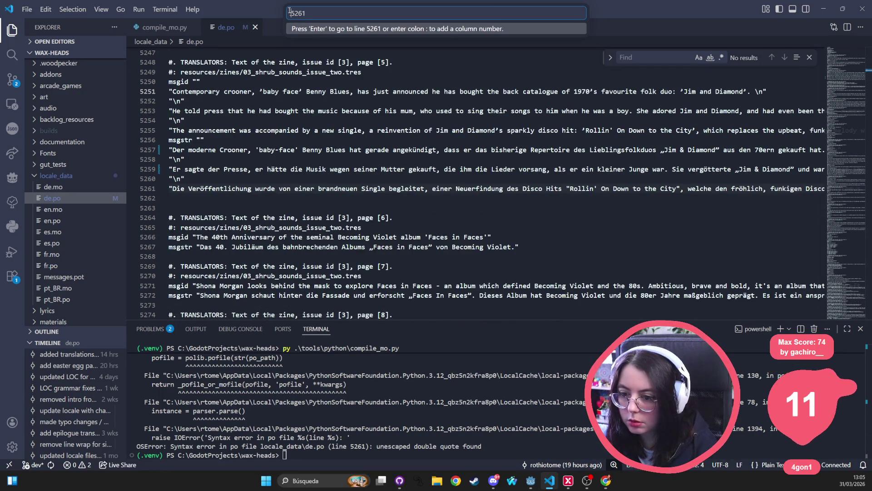
{"action": "left_click", "coordinate": [569, 189]}
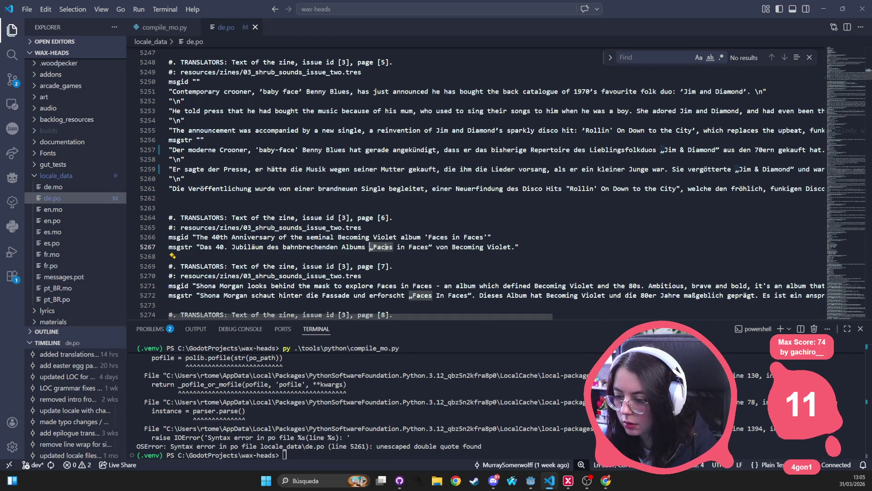
{"action": "double_click", "coordinate": [568, 189]}
{"action": "type", "text": "„"}
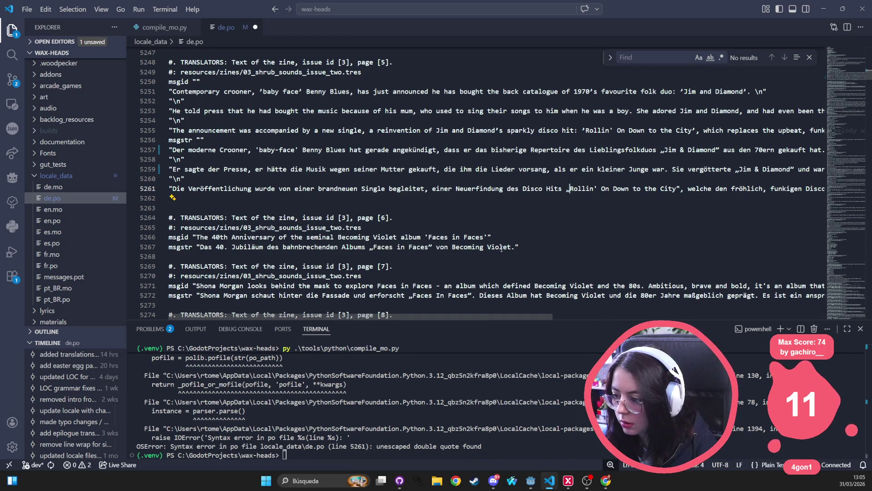
Save de.po and rerun compile_mo.py, which now fails in es.po line 5249.
{"action": "left_click", "coordinate": [433, 247]}
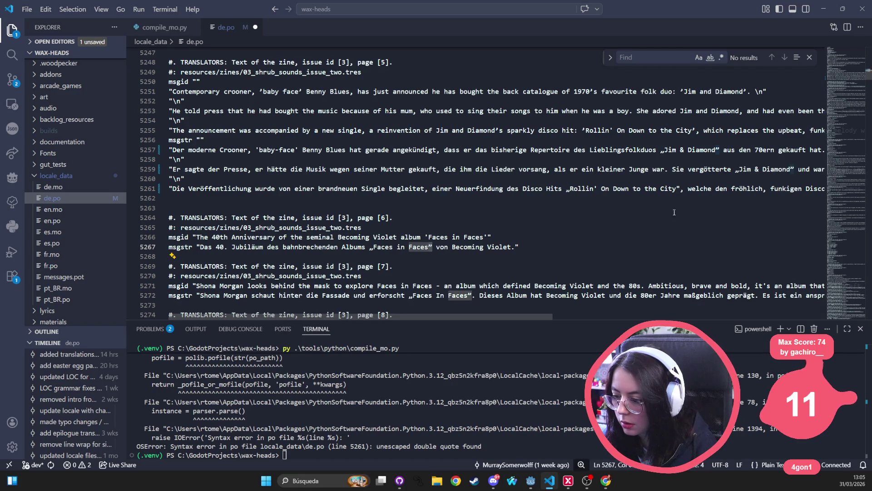
{"action": "left_click", "coordinate": [204, 140]}
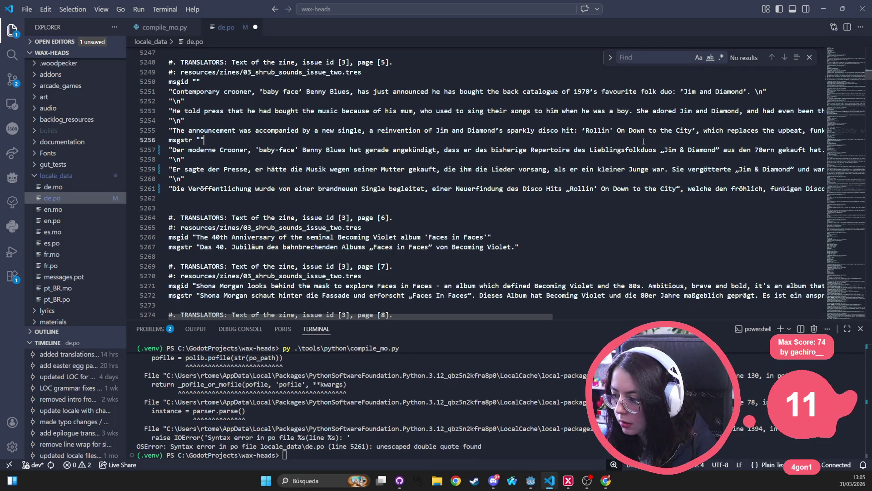
{"action": "left_click", "coordinate": [324, 453]}
{"action": "key", "text": "ctrl+s"}
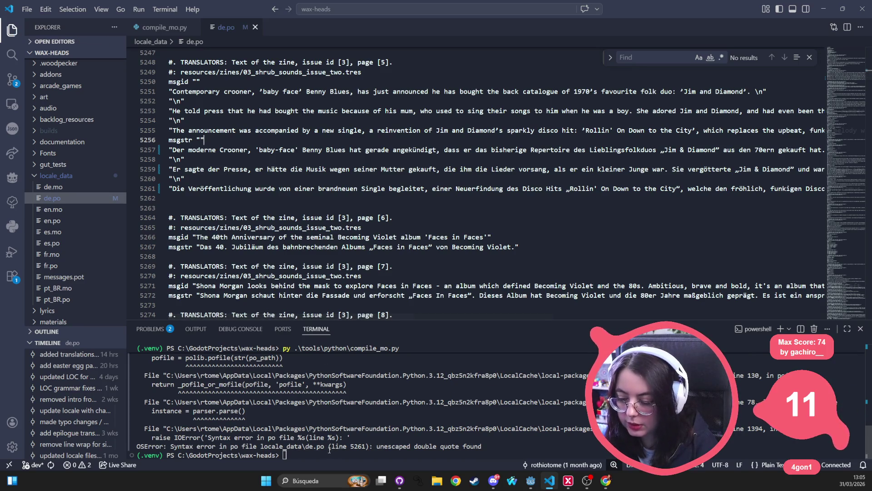
{"action": "key", "text": "Up"}
{"action": "key", "text": "Return"}
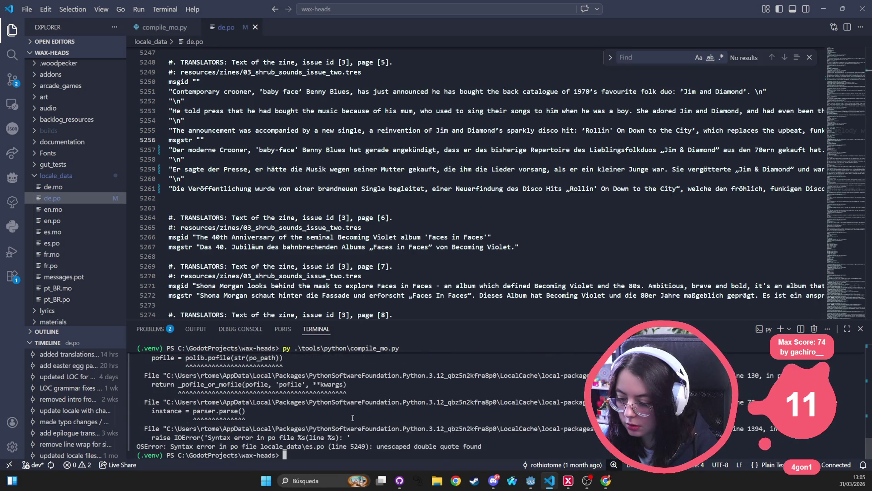
{"action": "double_click", "coordinate": [357, 447]}
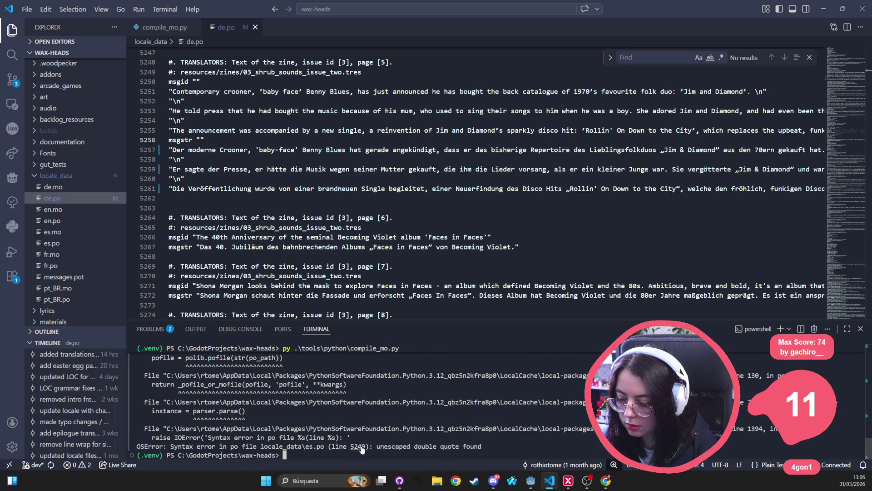
{"action": "key", "text": "ctrl+p"}
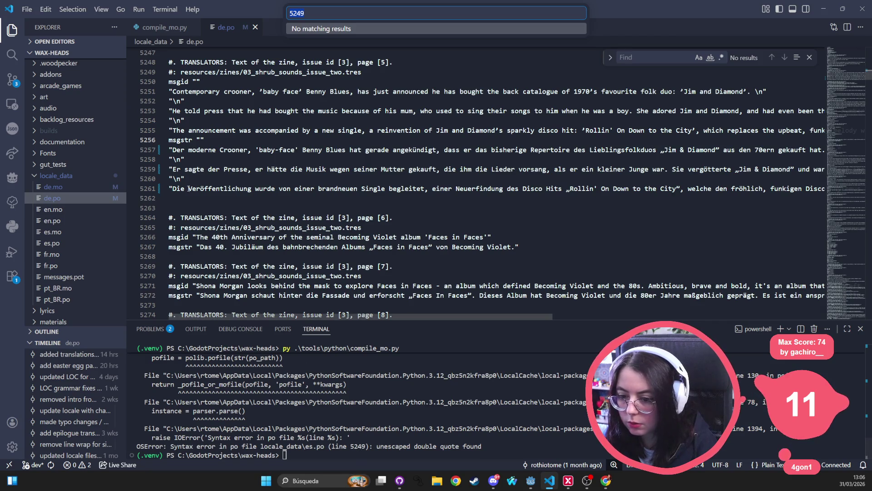
{"action": "left_click", "coordinate": [290, 12]}
{"action": "type", "text": ":"}
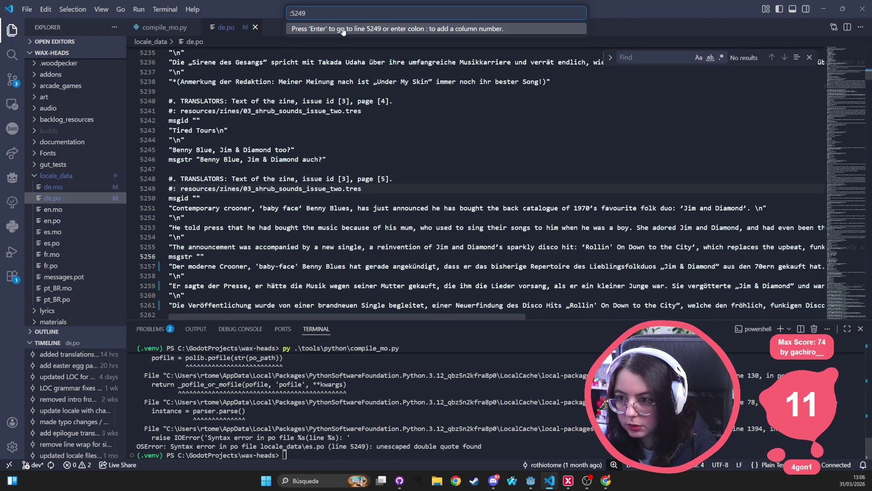
{"action": "key", "text": "BackSpace"}
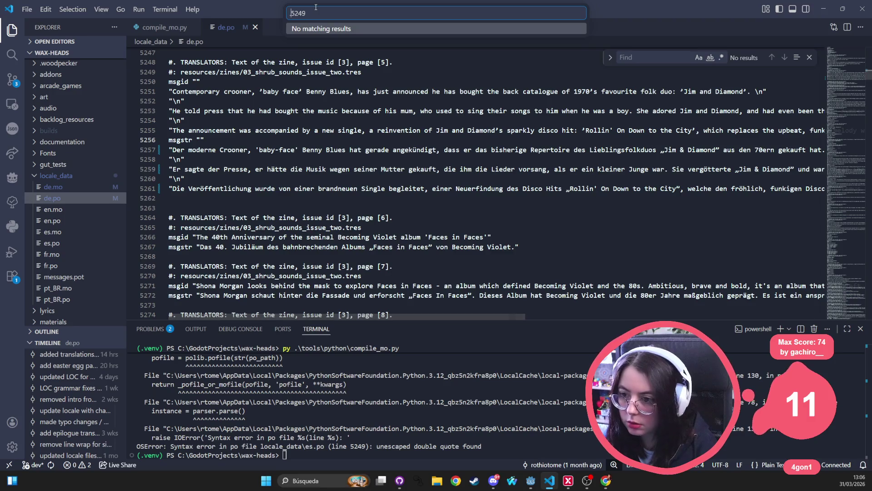
{"action": "key", "text": "Delete"}
{"action": "type", "text": ":"}
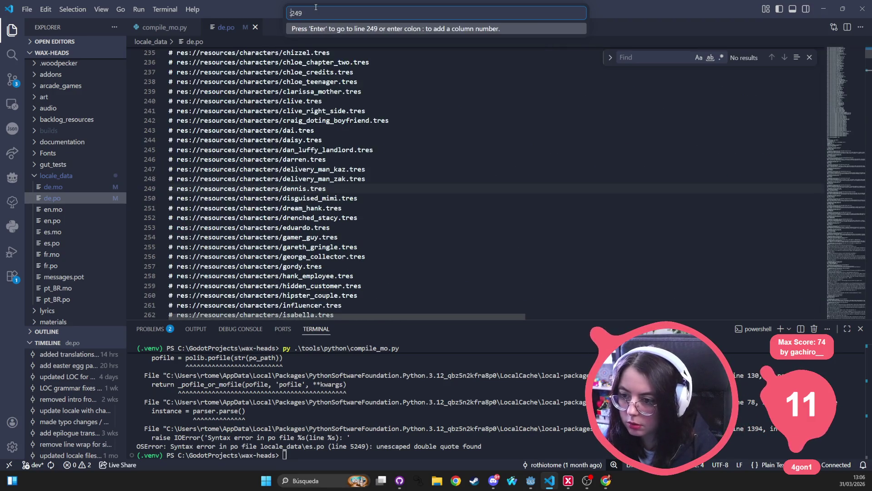
{"action": "key", "text": "Return"}
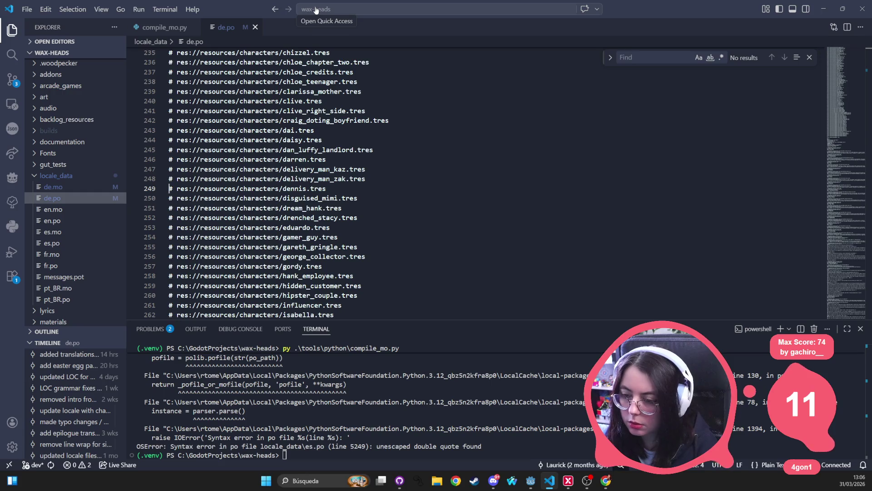
{"action": "left_click", "coordinate": [328, 9]}
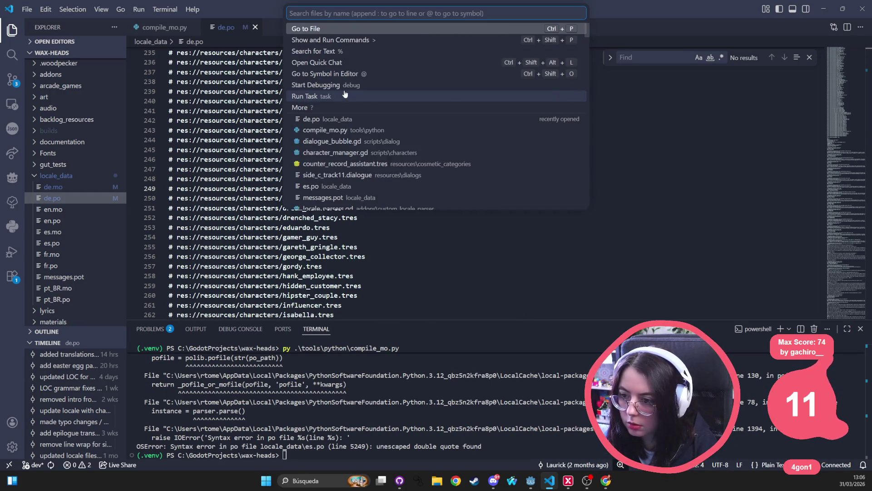
{"action": "key", "text": "Escape"}
{"action": "key", "text": "ctrl+p"}
{"action": "type", "text": ">"}
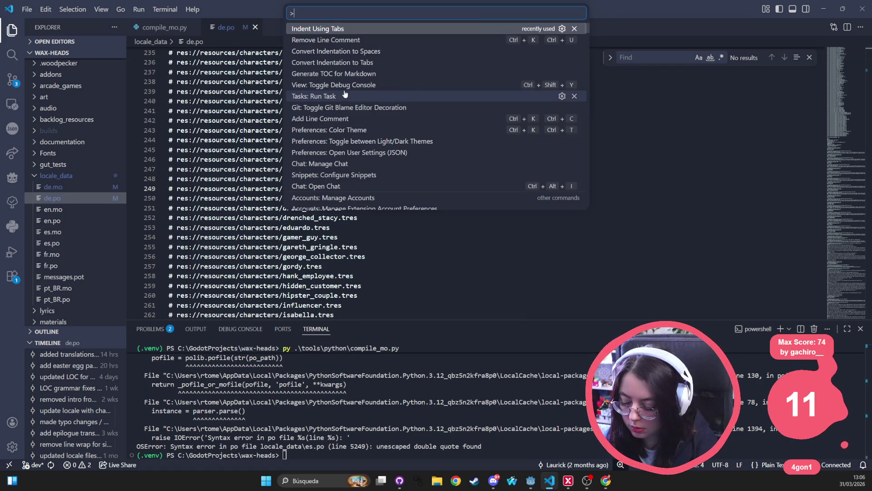
{"action": "key", "text": "Escape"}
{"action": "key", "text": "ctrl+shift+p"}
{"action": "type", "text": "line"}
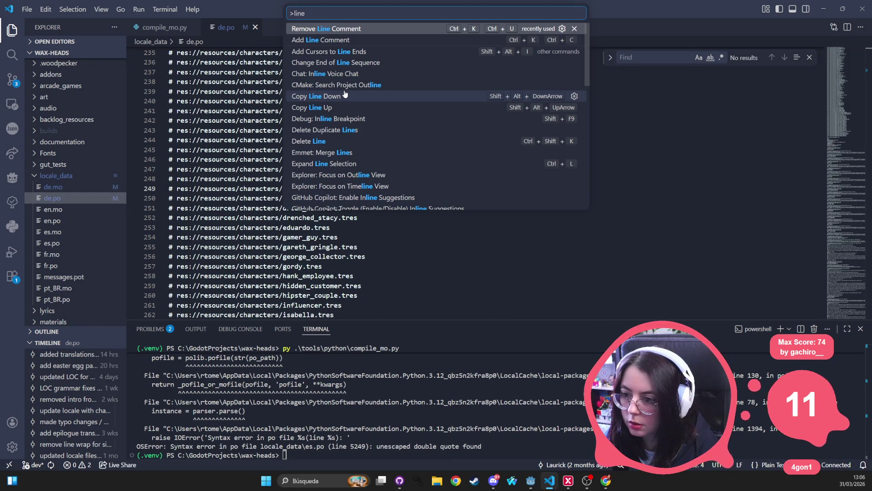
{"action": "key", "text": "Escape"}
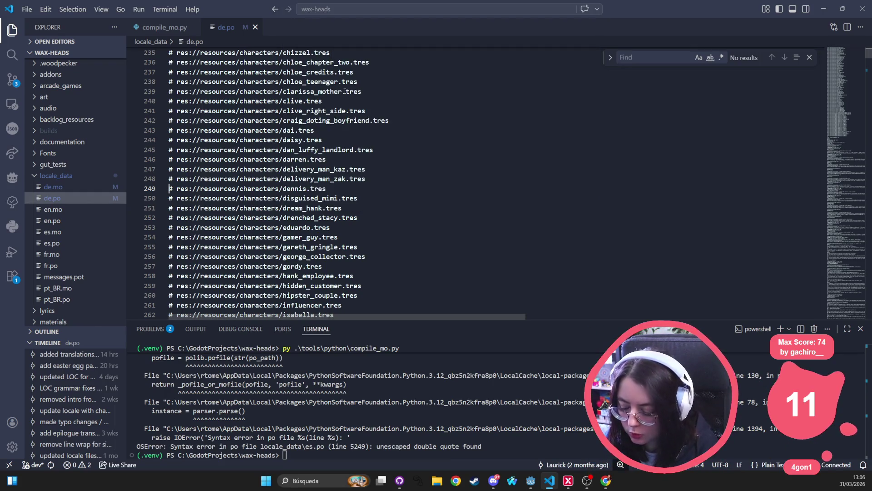
{"action": "key", "text": "ctrl+p"}
{"action": "key", "text": "Escape"}
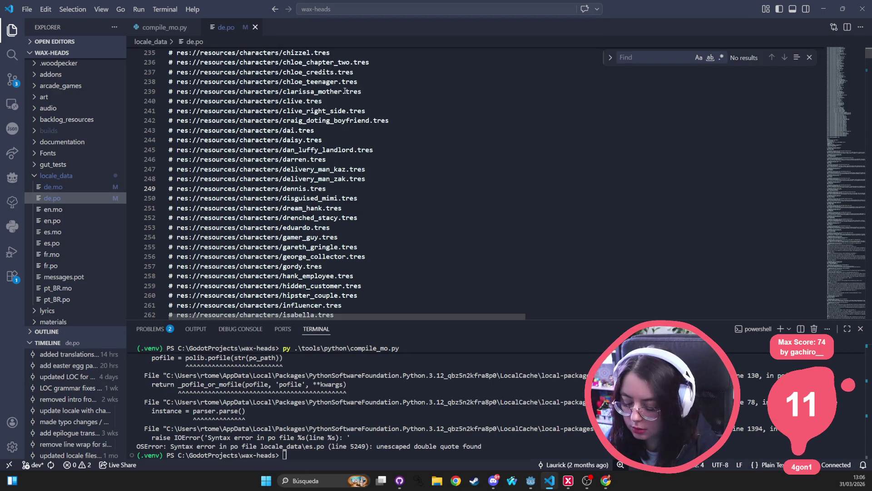
{"action": "key", "text": "ctrl+p"}
{"action": "type", "text": "."}
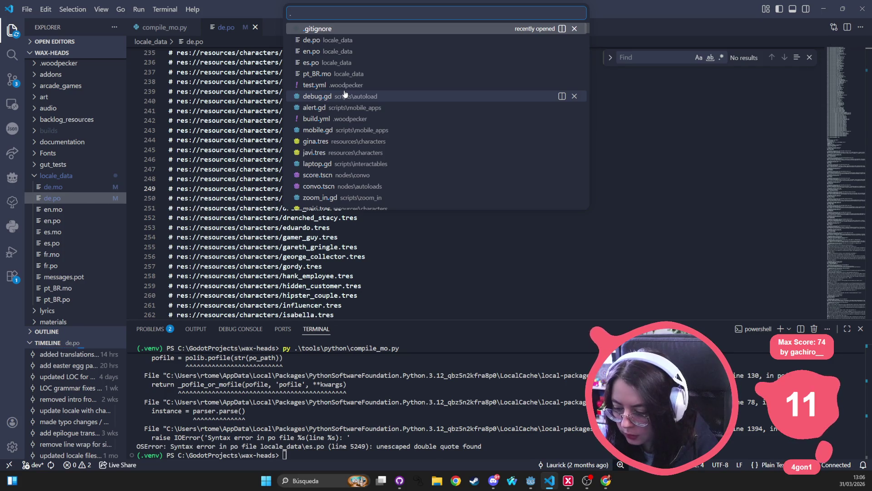
{"action": "type", "text": "52"}
{"action": "key", "text": "BackSpace"}
{"action": "key", "text": "BackSpace"}
{"action": "key", "text": "BackSpace"}
{"action": "type", "text": ":"}
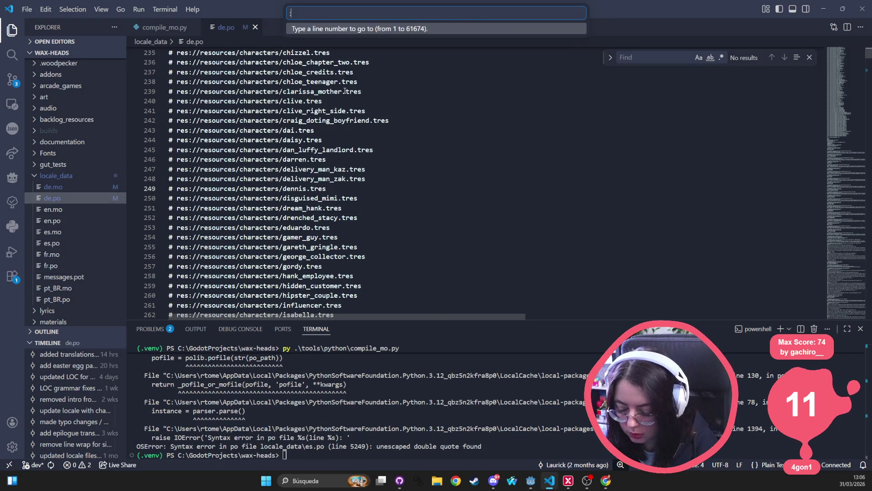
{"action": "type", "text": "5249"}
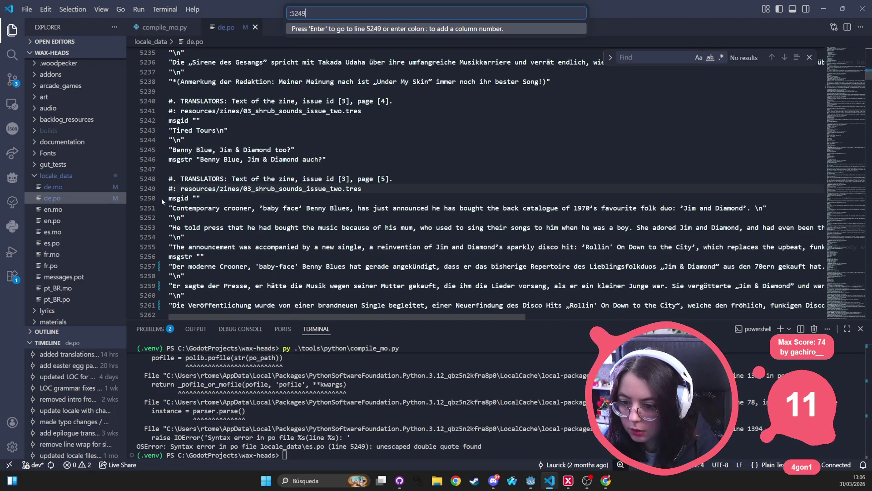
{"action": "key", "text": "Escape"}
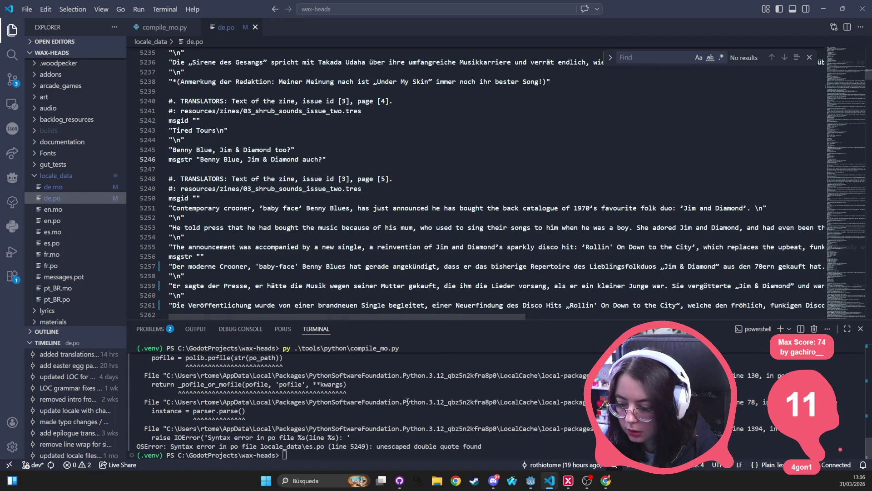
{"action": "left_click", "coordinate": [388, 449]}
{"action": "key", "text": "Up"}
{"action": "key", "text": "Return"}
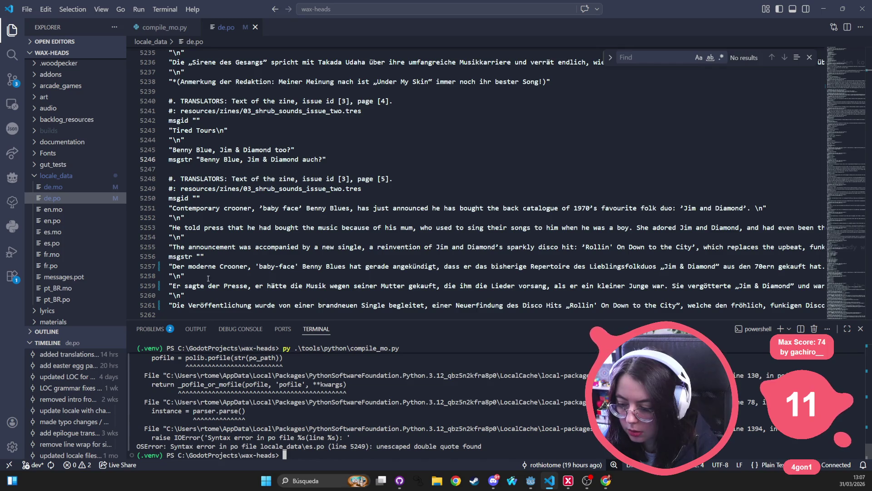
{"action": "left_click_drag", "start_coordinate": [323, 317], "coordinate": [475, 324]}
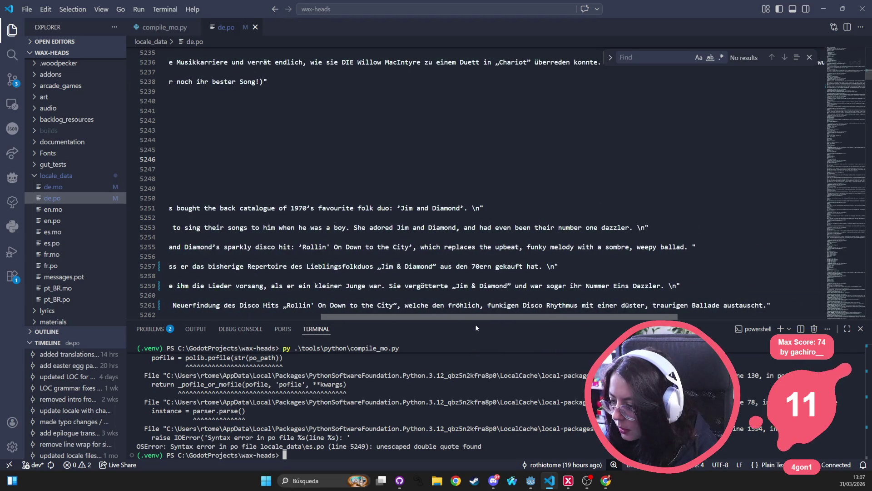
{"action": "scroll", "coordinate": [456, 251], "scroll_direction": "down", "scroll_amount": 1}
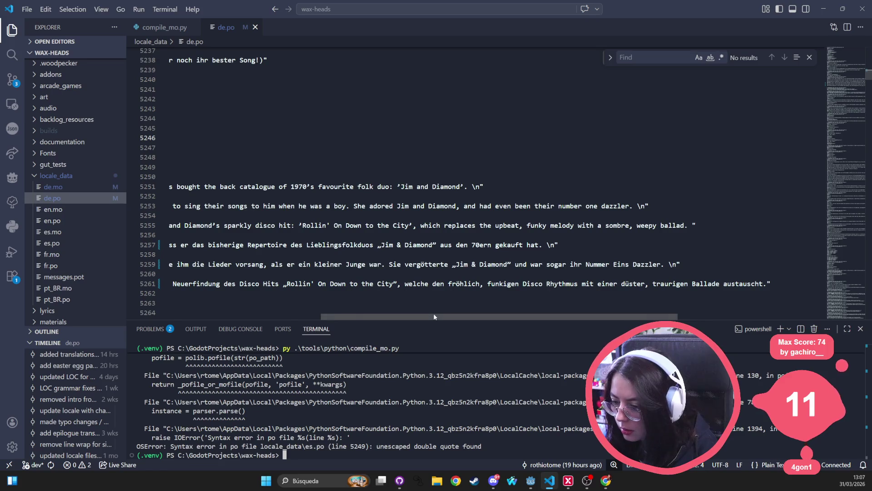
{"action": "left_click_drag", "start_coordinate": [434, 314], "coordinate": [255, 318]}
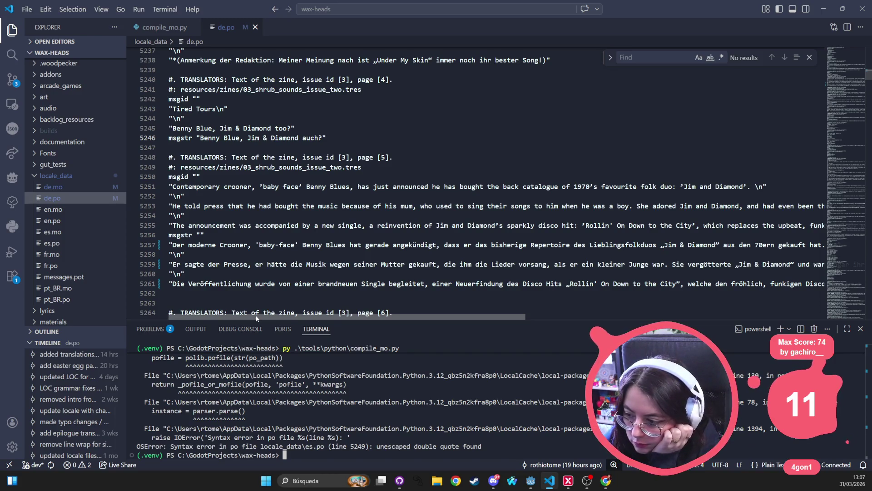
{"action": "scroll", "coordinate": [273, 316], "scroll_direction": "right", "scroll_amount": 3}
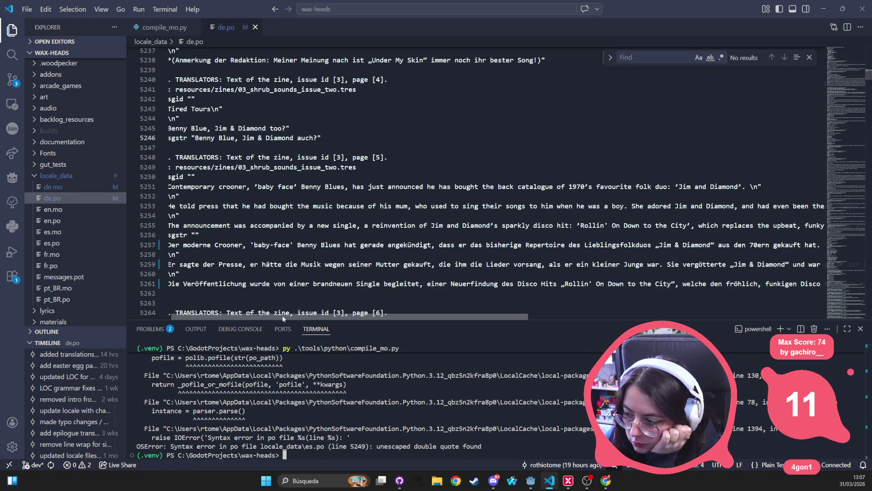
{"action": "mouse_move", "coordinate": [296, 315]}
{"action": "left_mouse_down"}
{"action": "mouse_move", "coordinate": [393, 324]}
{"action": "mouse_move", "coordinate": [260, 320]}
{"action": "left_mouse_up"}
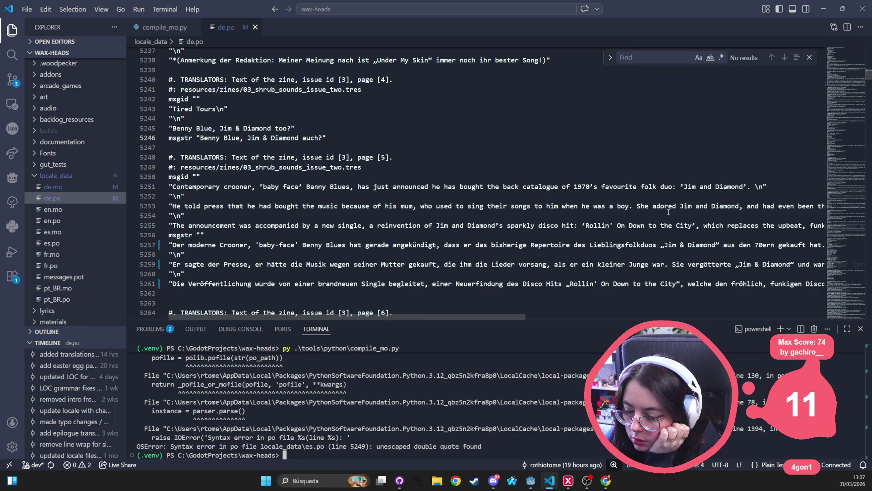
{"action": "left_click", "coordinate": [753, 187]}
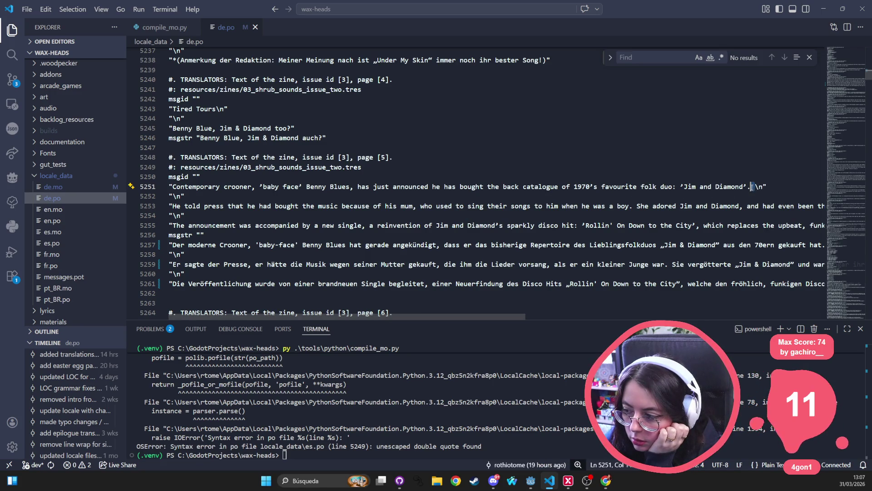
{"action": "left_click_drag", "start_coordinate": [437, 315], "coordinate": [563, 310]}
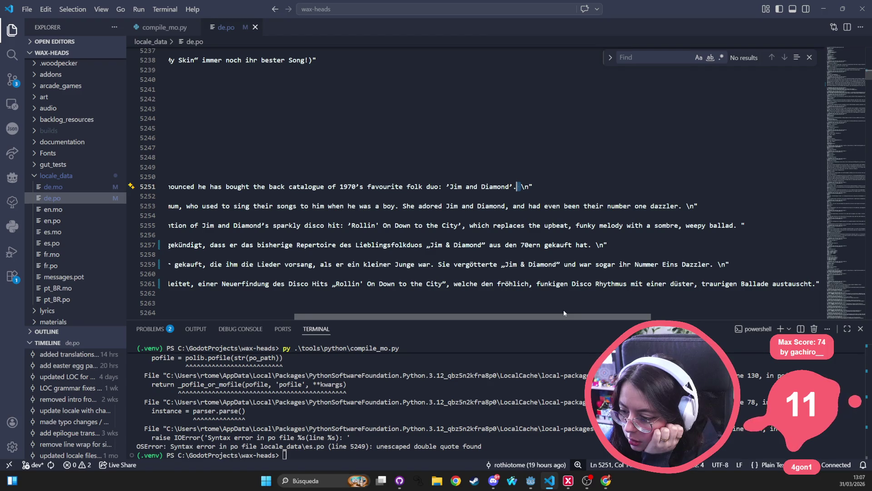
{"action": "left_click", "coordinate": [291, 447], "text": "ctrl"}
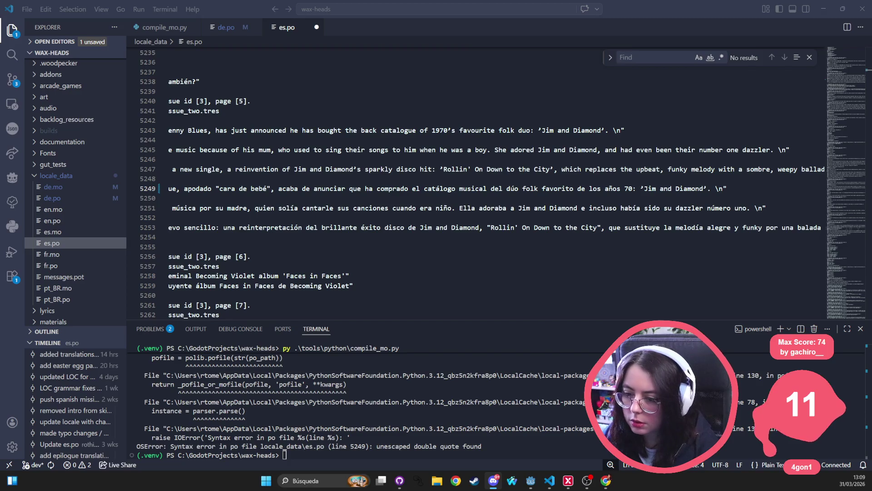
Replace the double quotes around 'cara de bebé' on es.po line 5249 with single quotes.
{"action": "left_click", "coordinate": [220, 188]}
{"action": "key", "text": "BackSpace"}
{"action": "type", "text": "'"}
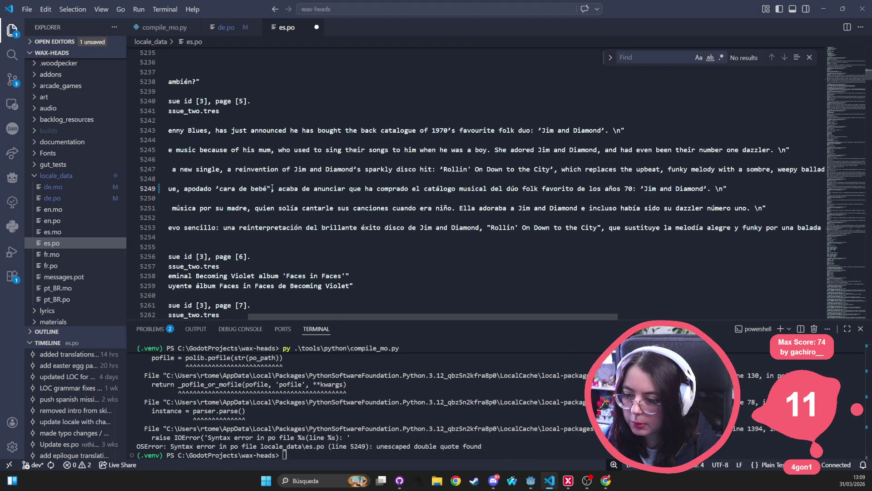
{"action": "left_click", "coordinate": [272, 188]}
{"action": "key", "text": "BackSpace"}
{"action": "type", "text": "'"}
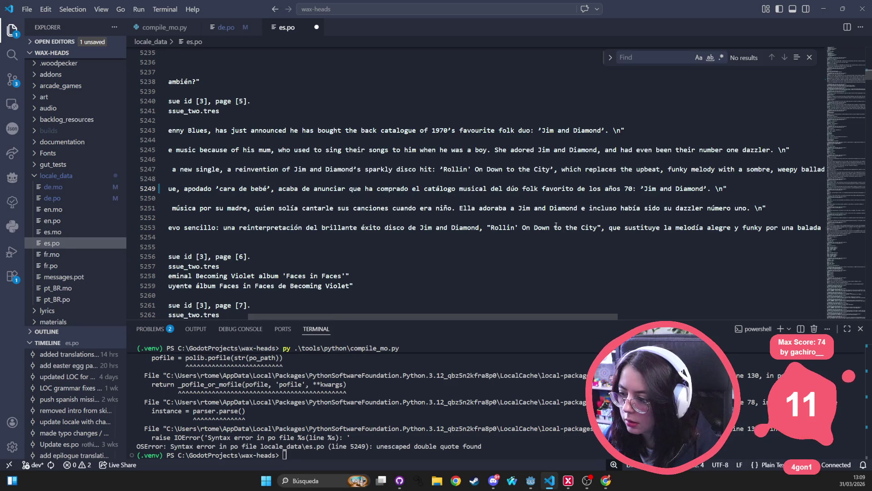
Replace the double quotes around the Rollin' ... City song title on line 5253 with single quotes.
{"action": "left_click", "coordinate": [492, 227]}
{"action": "key", "text": "BackSpace"}
{"action": "type", "text": "'"}
{"action": "left_click", "coordinate": [602, 227]}
{"action": "key", "text": "BackSpace"}
{"action": "type", "text": "'"}
Save es.po, rerun compile_mo.py, and open pt_BR.po at the reported line 5263.
{"action": "left_click", "coordinate": [597, 169]}
{"action": "key", "text": "ctrl+s"}
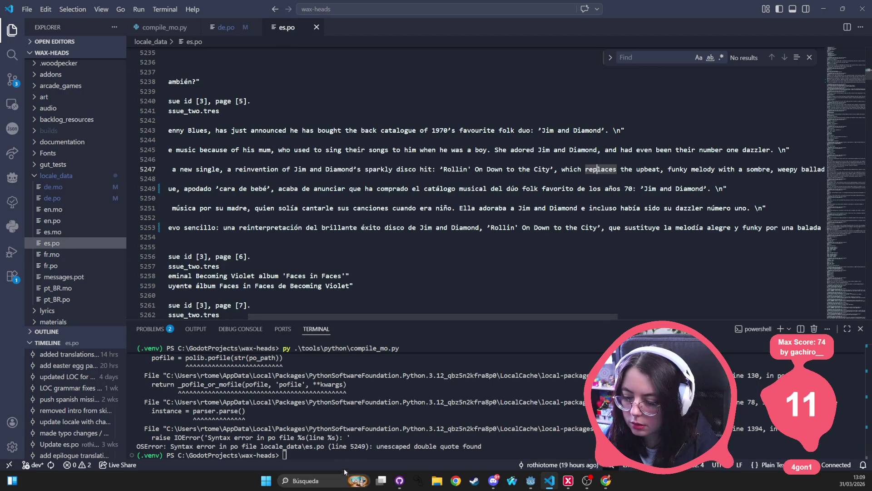
{"action": "left_click", "coordinate": [349, 455]}
{"action": "key", "text": "Up"}
{"action": "key", "text": "Return"}
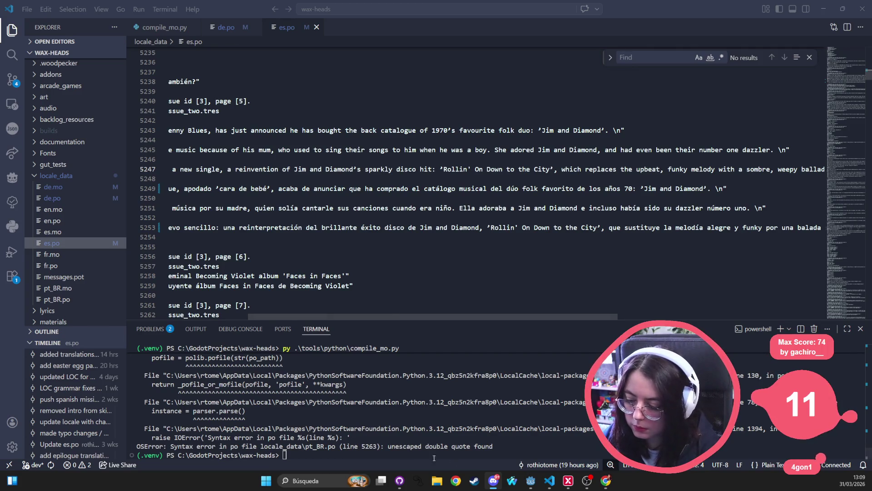
{"action": "left_click", "coordinate": [374, 447], "text": "ctrl"}
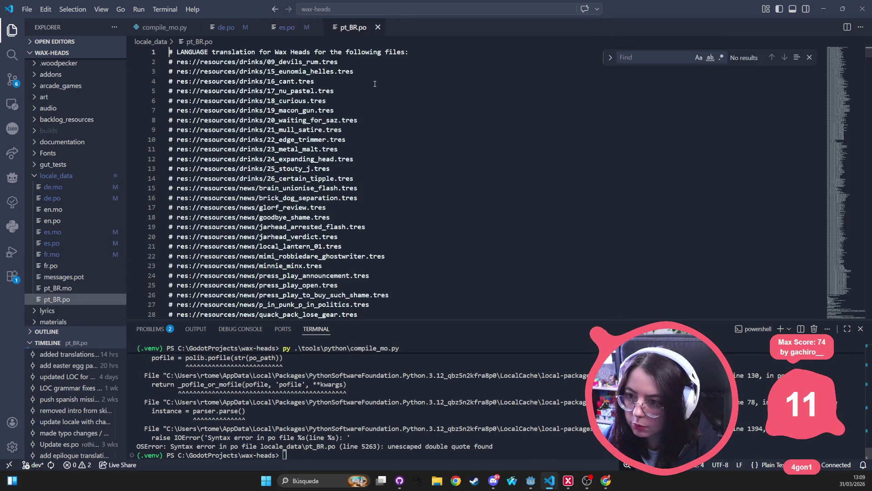
Go to pt_BR.po line 5263 and put single quotes around 'rostinho de bebê'.
{"action": "left_click", "coordinate": [369, 447], "text": "ctrl"}
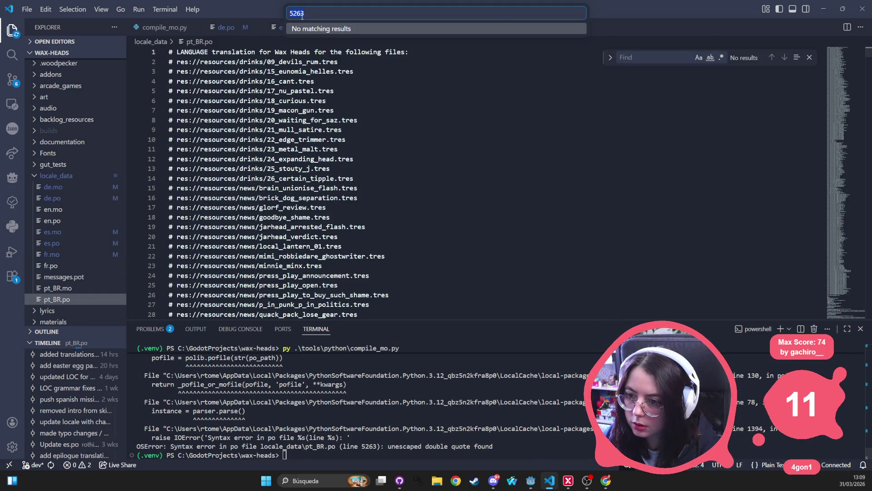
{"action": "type", "text": ":"}
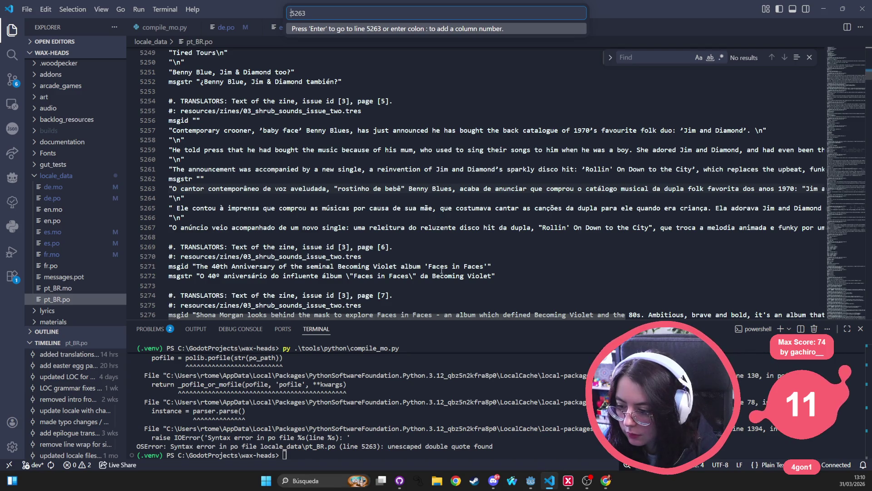
{"action": "left_click", "coordinate": [336, 188]}
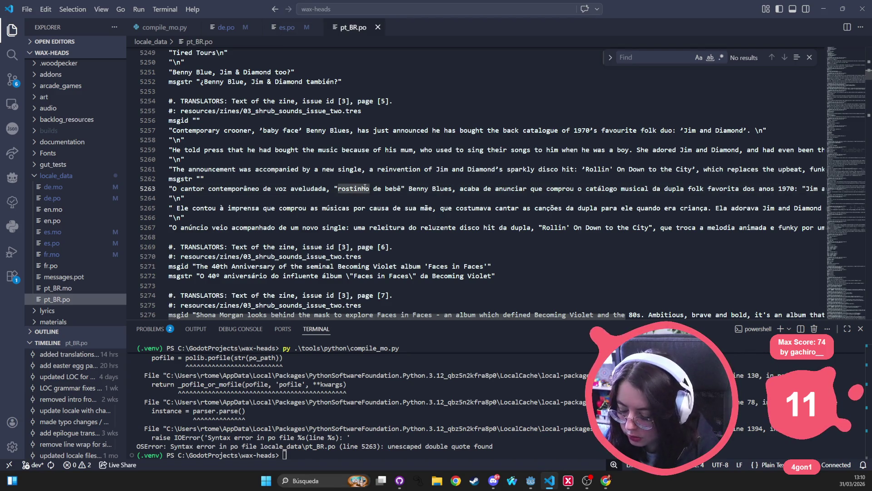
{"action": "key", "text": "BackSpace"}
{"action": "key", "text": "BackSpace"}
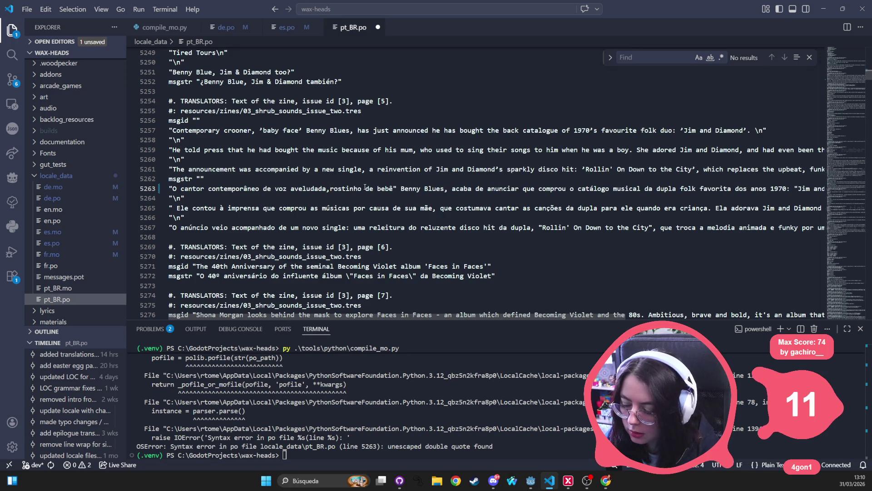
{"action": "type", "text": "'"}
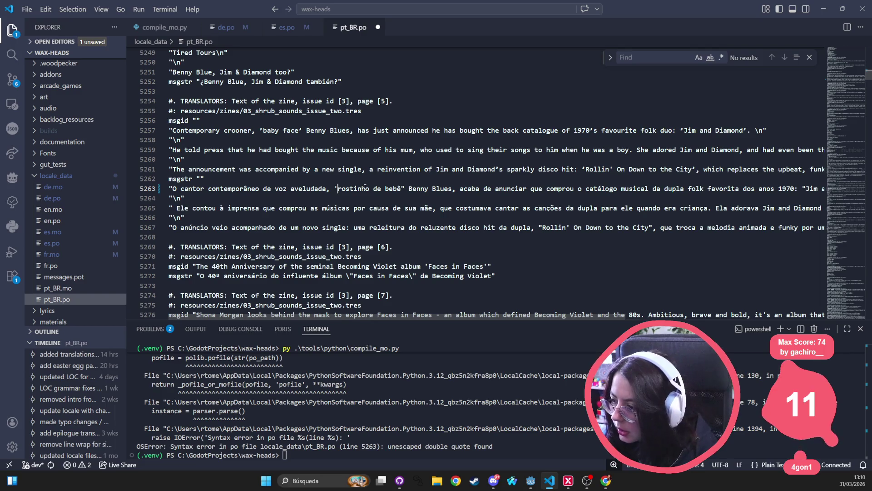
{"action": "left_click", "coordinate": [579, 169]}
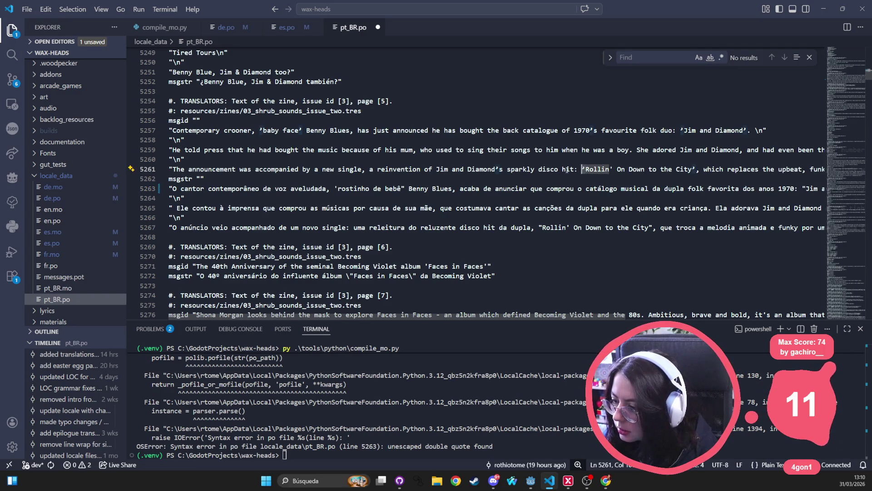
{"action": "left_click", "coordinate": [335, 188]}
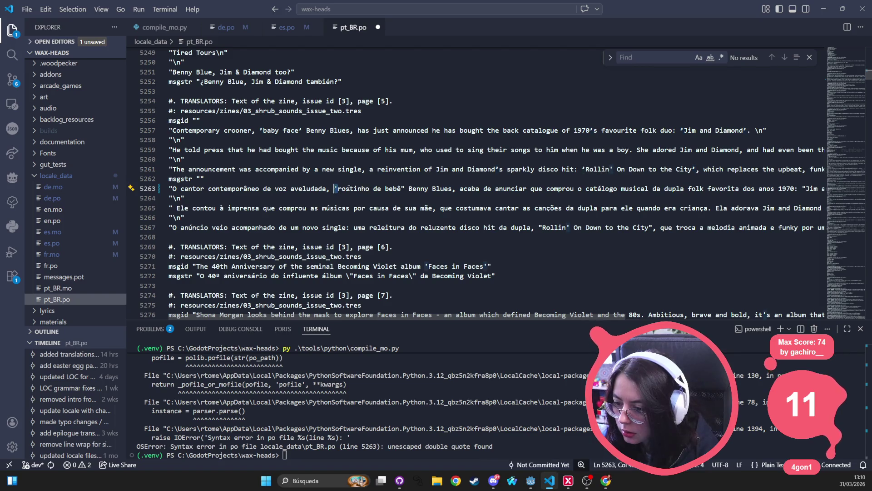
{"action": "double_click", "coordinate": [403, 189]}
{"action": "type", "text": "'"}
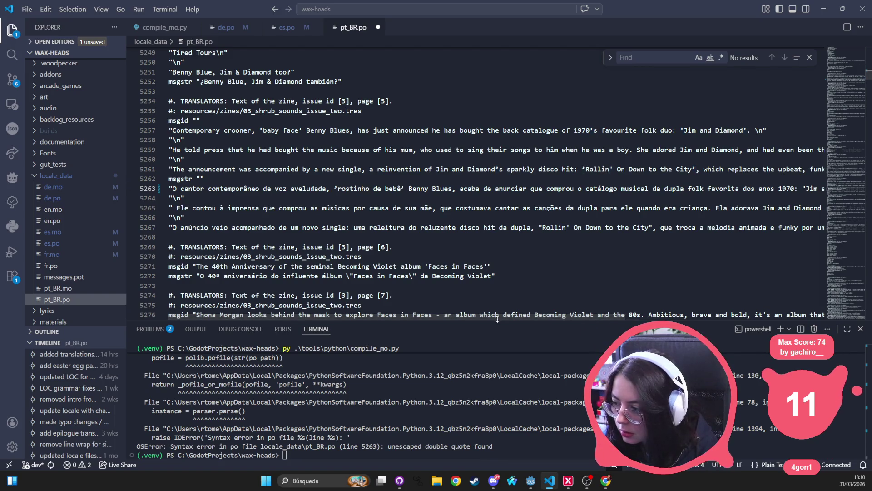
Single-quote 'Jim and Diamond' on line 5263 and the Rollin' ... City title on line 5267.
{"action": "mouse_move", "coordinate": [503, 312]}
{"action": "left_mouse_down"}
{"action": "mouse_move", "coordinate": [595, 254]}
{"action": "mouse_move", "coordinate": [608, 185]}
{"action": "left_mouse_up"}
{"action": "double_click", "coordinate": [591, 188]}
{"action": "type", "text": "'"}
{"action": "double_click", "coordinate": [654, 188]}
{"action": "type", "text": "'"}
{"action": "double_click", "coordinate": [325, 228]}
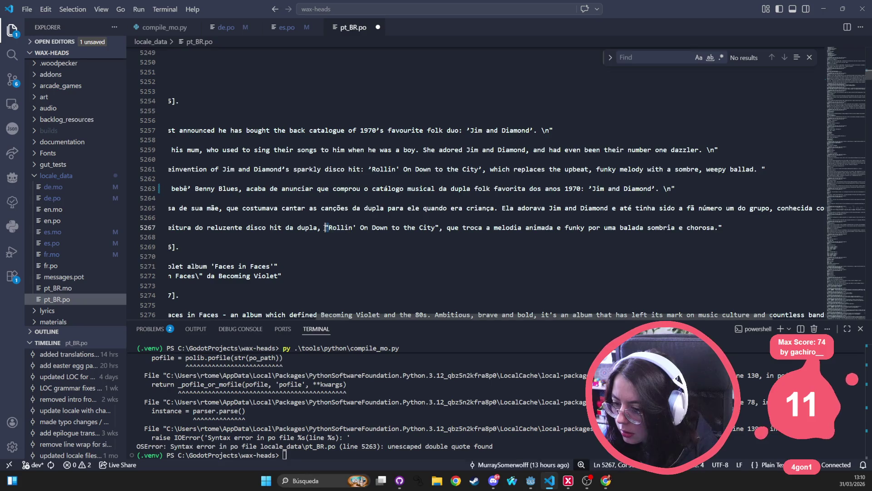
{"action": "type", "text": "'"}
{"action": "double_click", "coordinate": [439, 228]}
{"action": "type", "text": "'"}
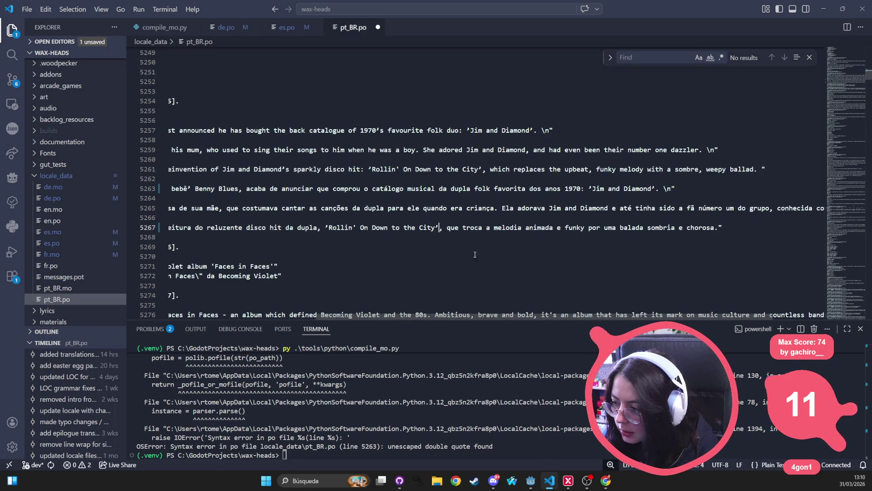
Save pt_BR.po and rerun compile_mo.py, compiling all 5 .po files successfully.
{"action": "left_click_drag", "start_coordinate": [427, 315], "coordinate": [273, 327]}
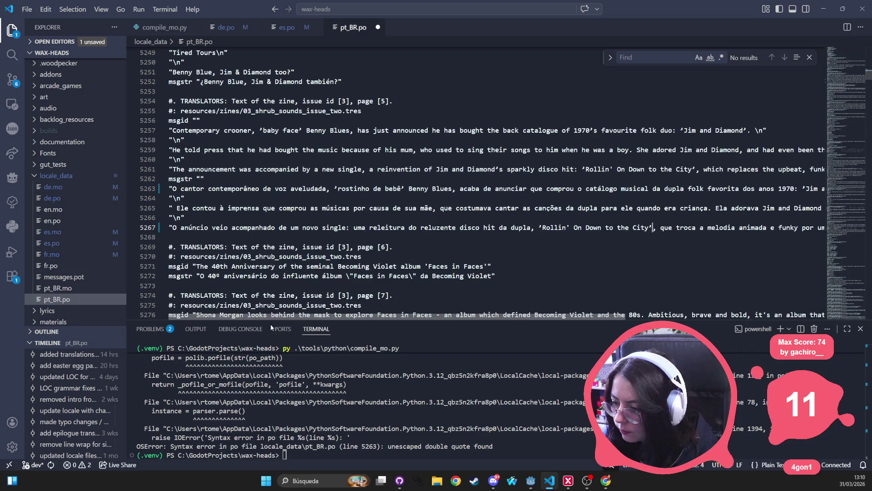
{"action": "key", "text": "ctrl+s"}
{"action": "left_click", "coordinate": [318, 456]}
{"action": "key", "text": "Up"}
{"action": "key", "text": "Return"}
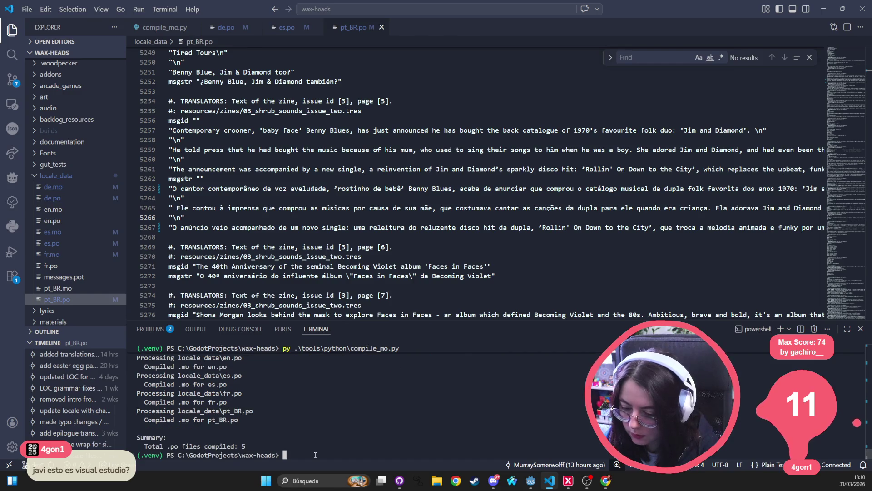
Open the French translation file fr.po from the locale_data folder in the Explorer.
{"action": "key", "text": "alt+Tab"}
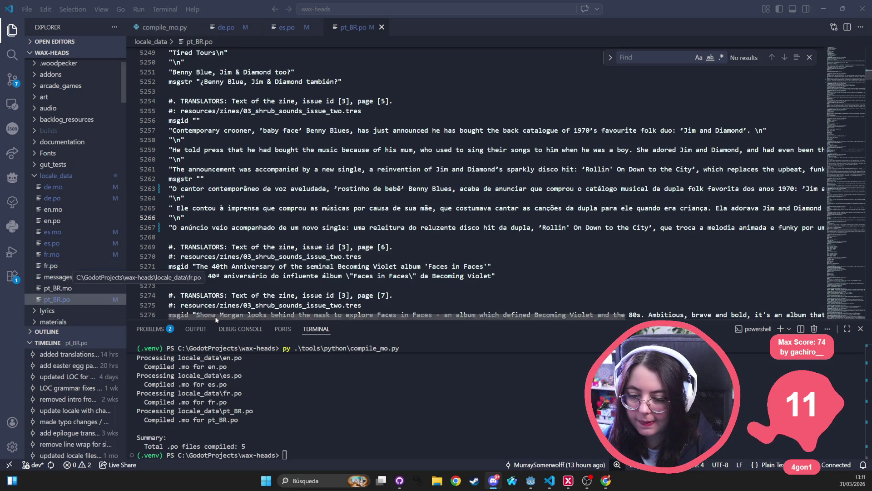
{"action": "left_click", "coordinate": [59, 264]}
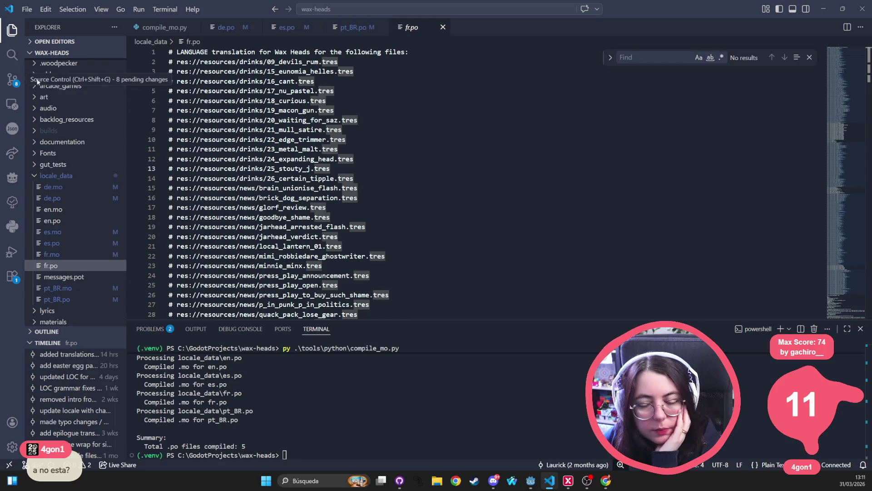
Review the changed locale file diffs and exclude project.godot from the commit.
{"action": "left_click", "coordinate": [400, 480]}
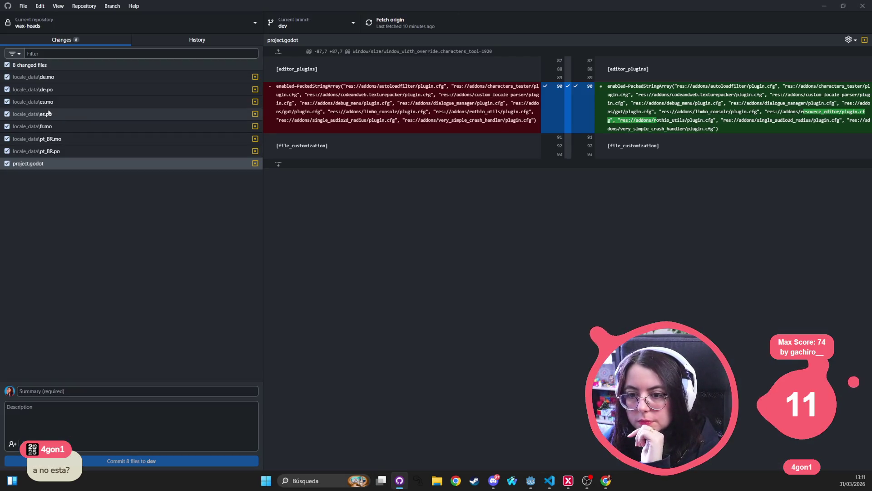
{"action": "left_click", "coordinate": [53, 79]}
{"action": "left_click", "coordinate": [54, 102]}
{"action": "left_click", "coordinate": [62, 159]}
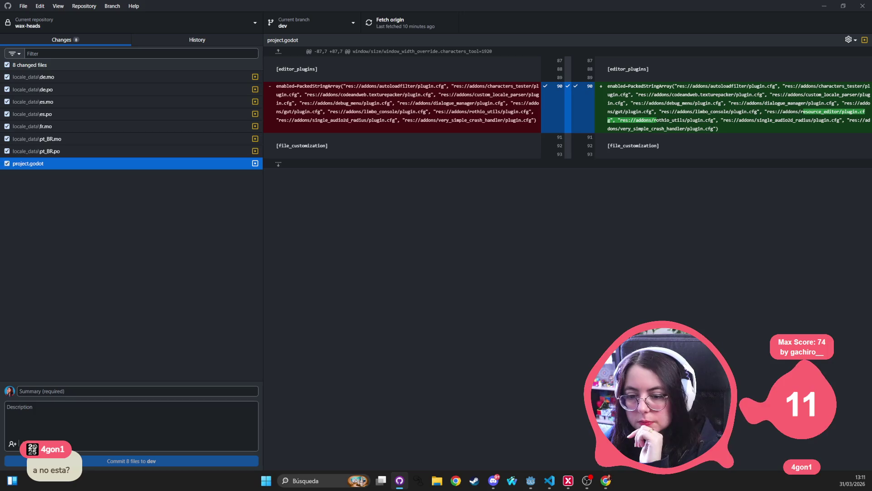
{"action": "left_click", "coordinate": [7, 163]}
Commit the seven locale files as 'fixed double quote error and compiled mo files' and push to origin.
{"action": "left_click", "coordinate": [121, 387]}
{"action": "type", "text": "com"}
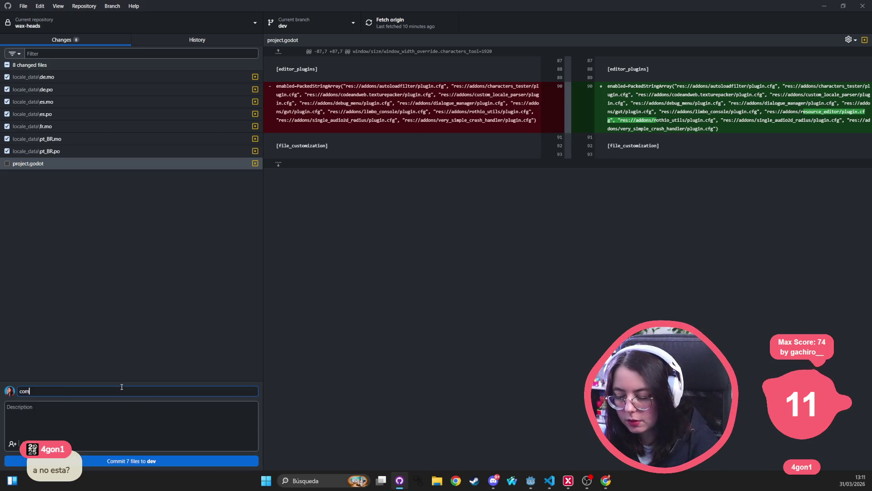
{"action": "key", "text": "ctrl+a"}
{"action": "key", "text": "BackSpace"}
{"action": "type", "text": "t 0"}
{"action": "key", "text": "BackSpace"}
{"action": "key", "text": "BackSpace"}
{"action": "key", "text": "BackSpace"}
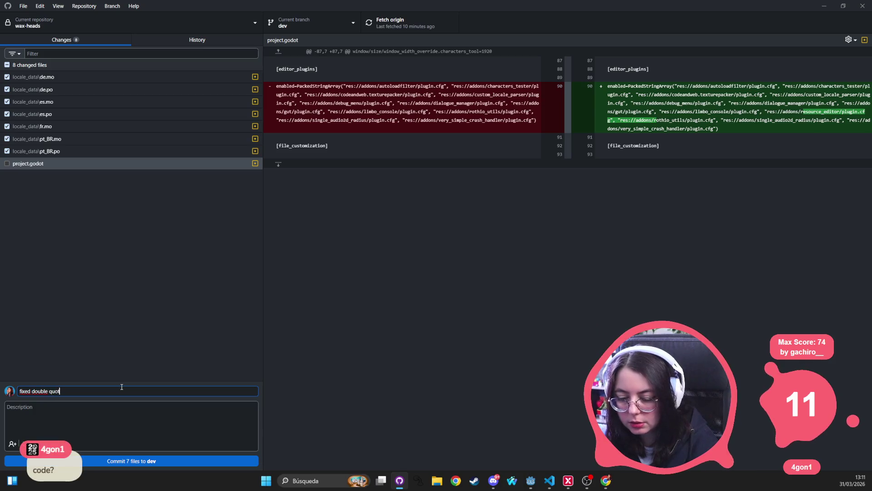
{"action": "type", "text": "e error and compl"}
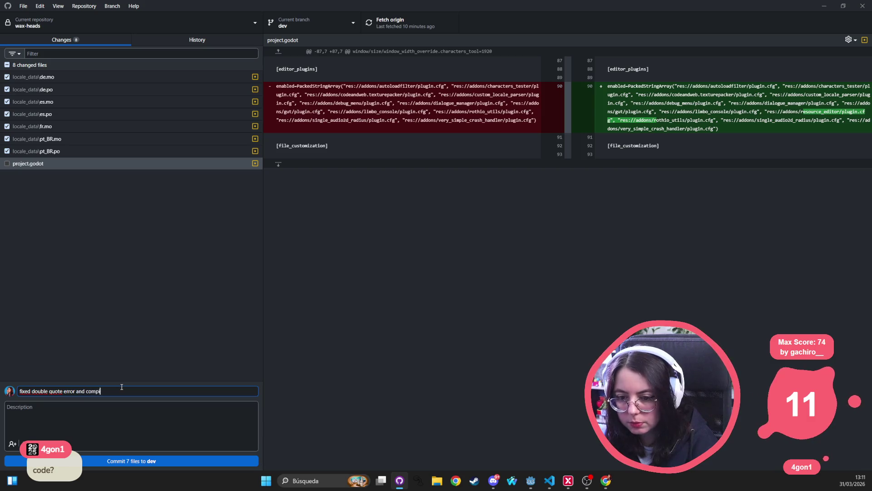
{"action": "type", "text": "mpiled mo"}
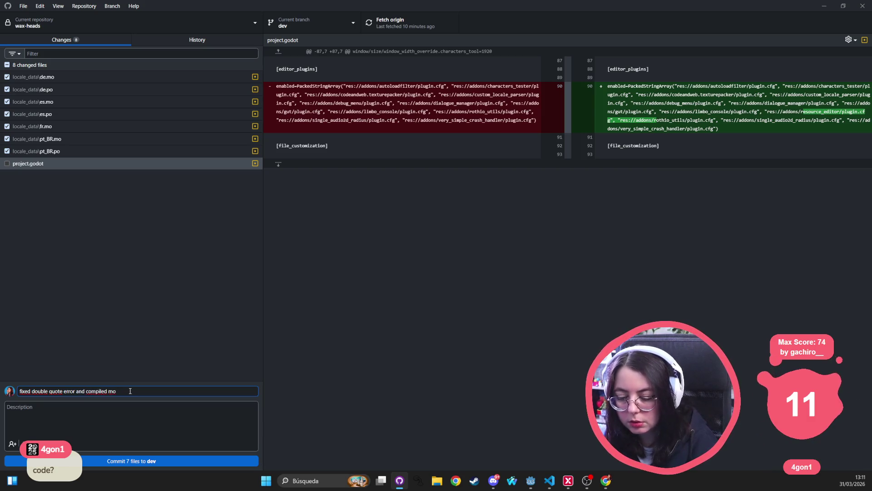
{"action": "type", "text": " files"}
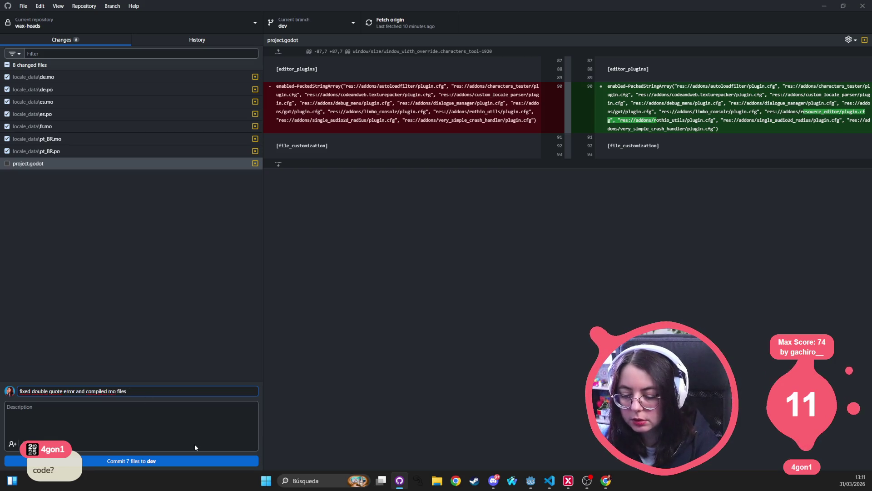
{"action": "key", "text": "ctrl+Return"}
{"action": "left_click", "coordinate": [401, 26]}
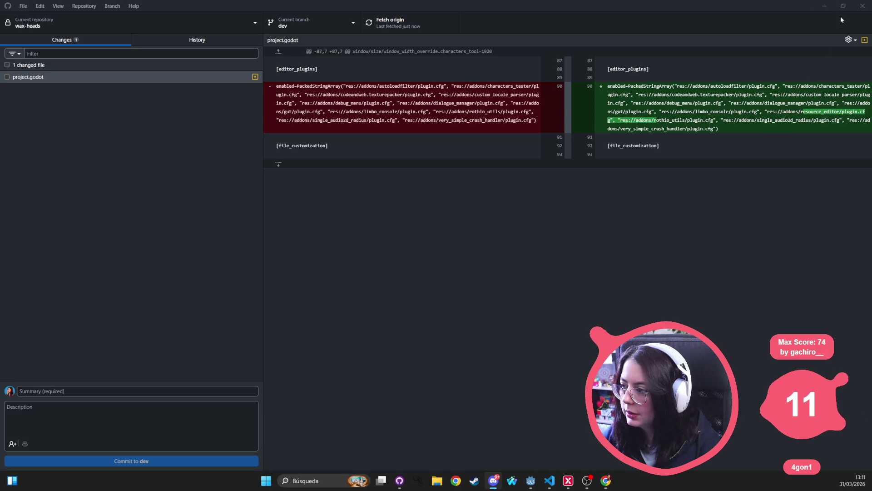
{"action": "left_click", "coordinate": [824, 6]}
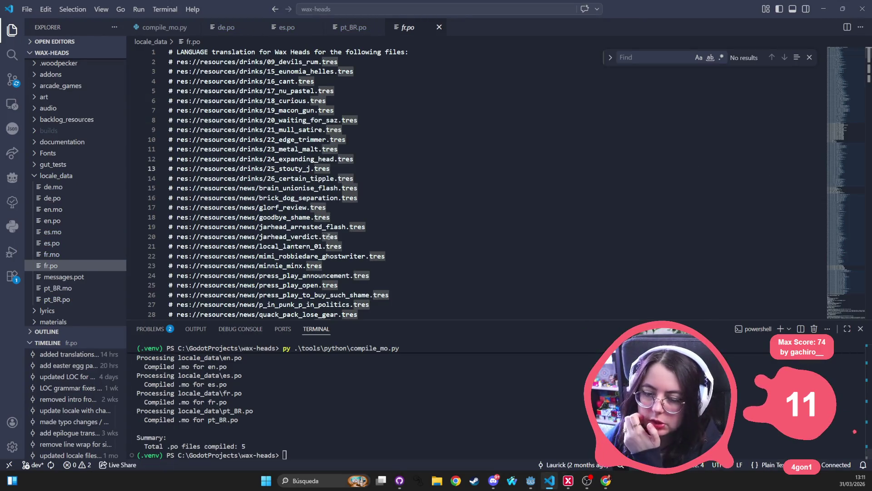
Return focus to the fr.po file in the editor.
{"action": "left_click", "coordinate": [439, 213]}
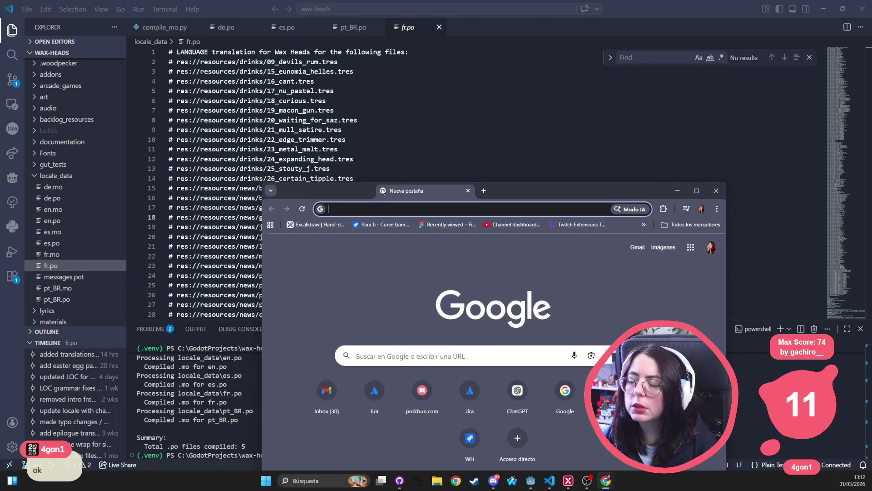
Google 'visual studio vs visual studio code', open the r/learnprogramming Reddit result, then go back.
{"action": "type", "text": "vis"}
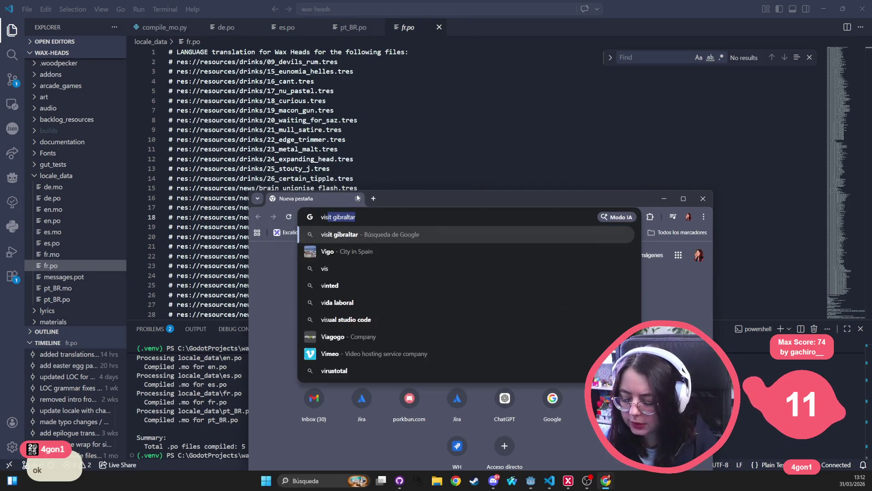
{"action": "type", "text": "ual studio vs"}
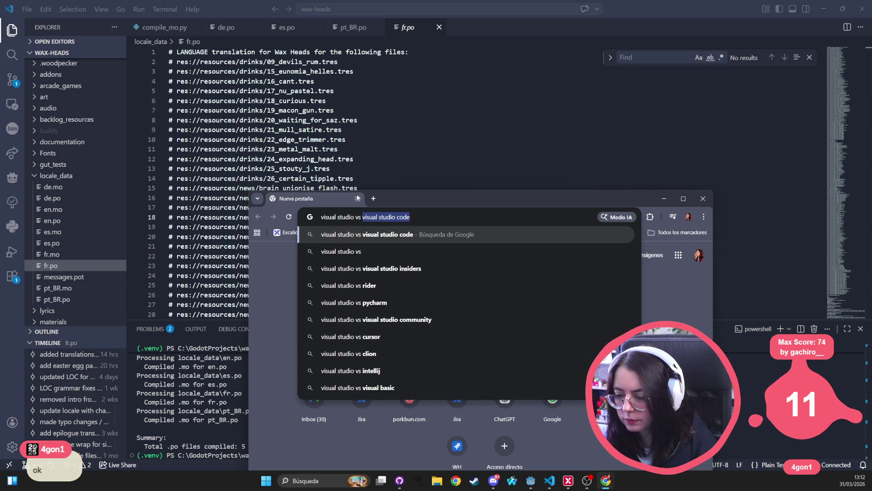
{"action": "key", "text": "Return"}
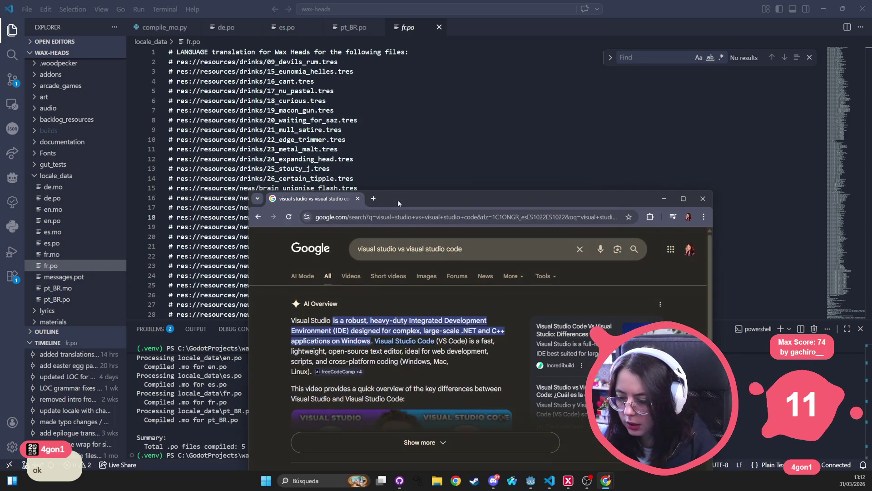
{"action": "double_click", "coordinate": [399, 200]}
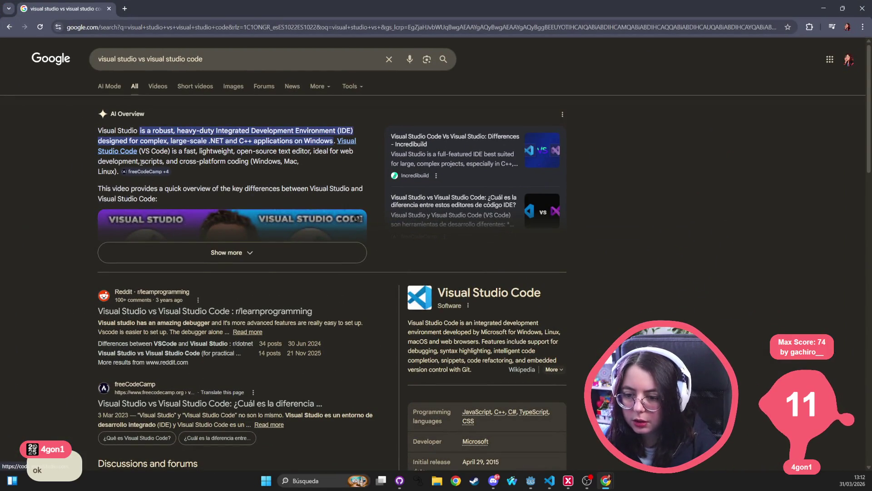
{"action": "mouse_move", "coordinate": [150, 177]}
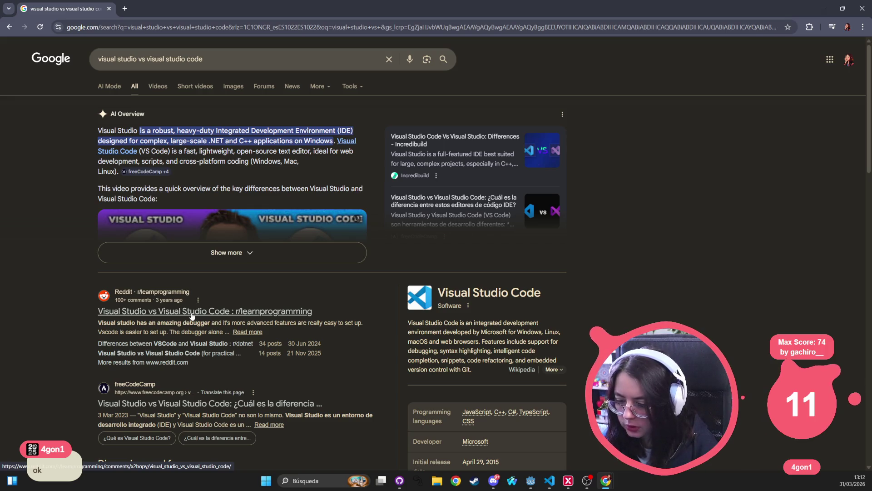
{"action": "left_click", "coordinate": [192, 312]}
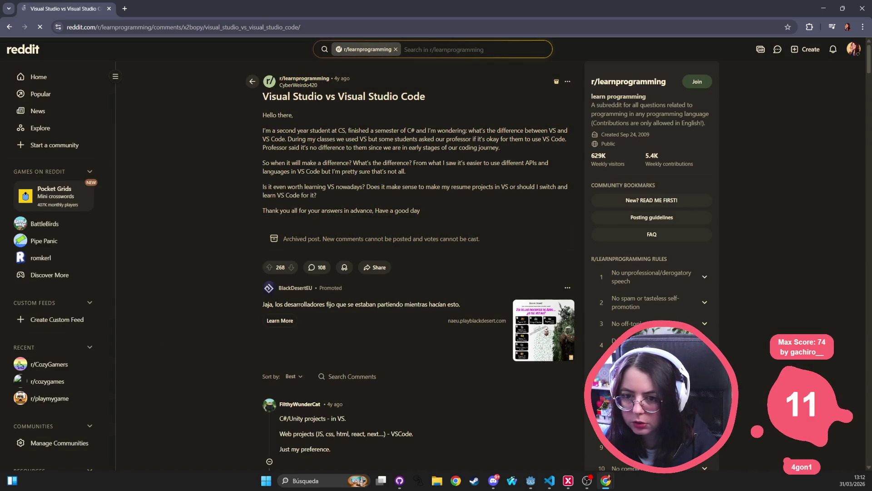
{"action": "left_click", "coordinate": [9, 26]}
Refine the search to 'visual studio vs visual studio code owner'.
{"action": "left_click", "coordinate": [233, 63]}
{"action": "type", "text": "owner"}
{"action": "key", "text": "Return"}
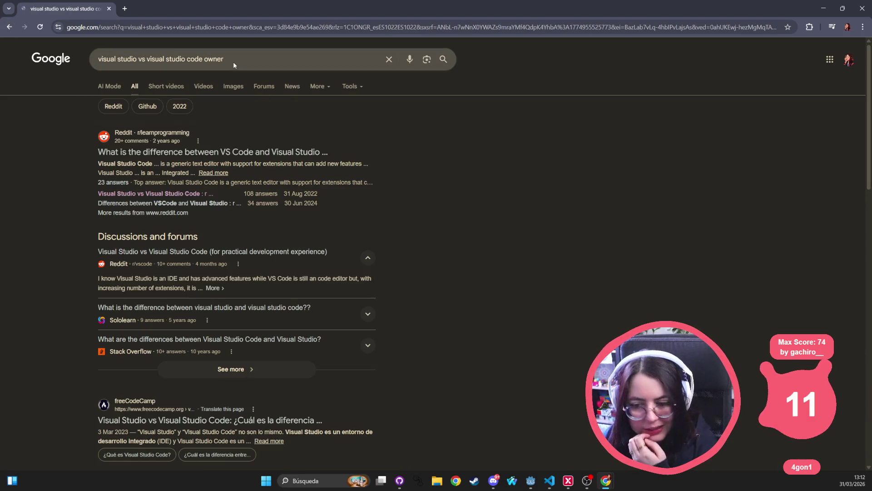
Open the Reddit VS Code vs Visual Studio post and highlight the top answer's opening text.
{"action": "left_click", "coordinate": [251, 152]}
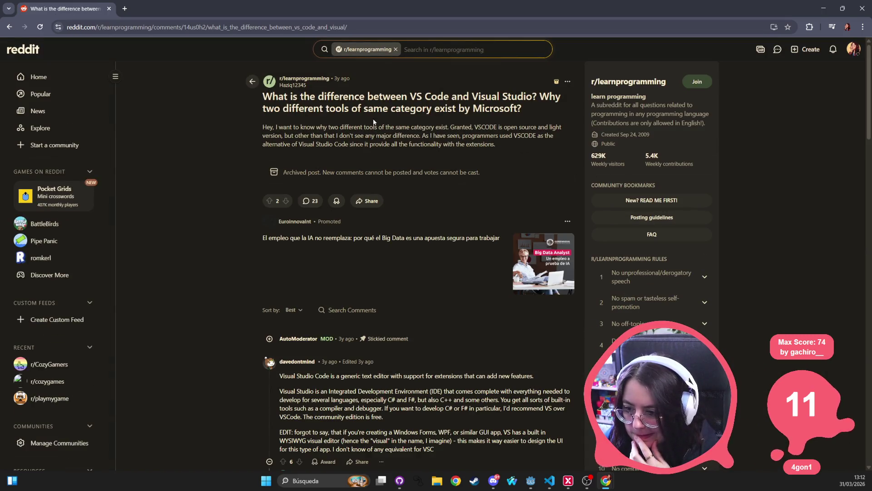
{"action": "double_click", "coordinate": [487, 129]}
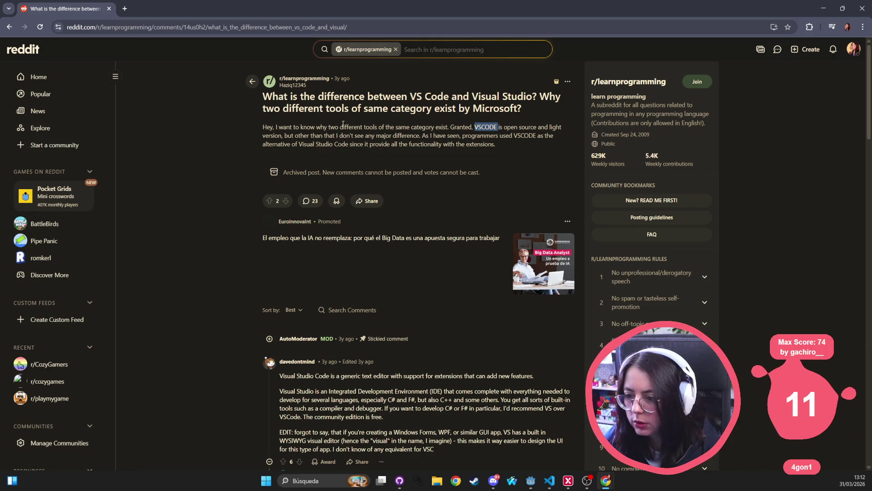
{"action": "scroll", "coordinate": [341, 125], "scroll_direction": "down", "scroll_amount": 3}
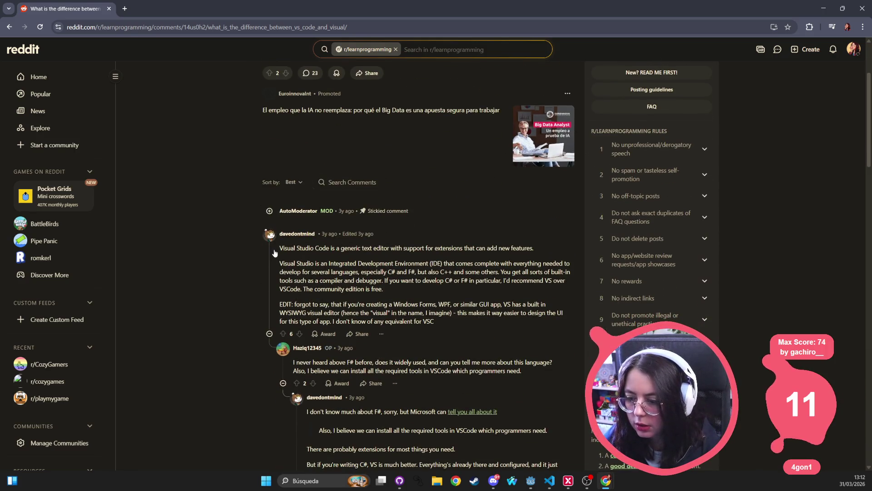
{"action": "mouse_move", "coordinate": [282, 248]}
{"action": "left_mouse_down"}
{"action": "mouse_move", "coordinate": [534, 250]}
{"action": "mouse_move", "coordinate": [329, 264]}
{"action": "mouse_move", "coordinate": [444, 263]}
{"action": "mouse_move", "coordinate": [405, 248]}
{"action": "mouse_move", "coordinate": [472, 263]}
{"action": "mouse_move", "coordinate": [457, 261]}
{"action": "mouse_move", "coordinate": [454, 273]}
{"action": "mouse_move", "coordinate": [469, 287]}
{"action": "left_mouse_up"}
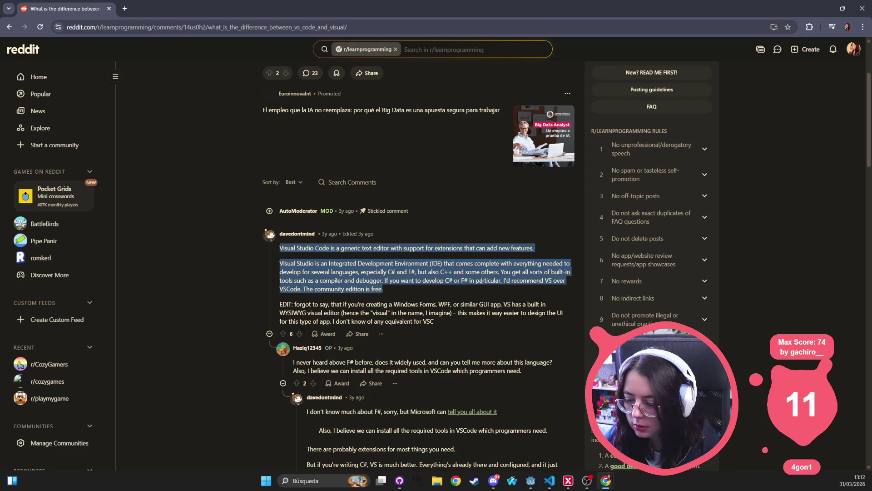
{"action": "scroll", "coordinate": [480, 280], "scroll_direction": "down", "scroll_amount": 5}
{"action": "scroll", "coordinate": [479, 277], "scroll_direction": "down", "scroll_amount": 3}
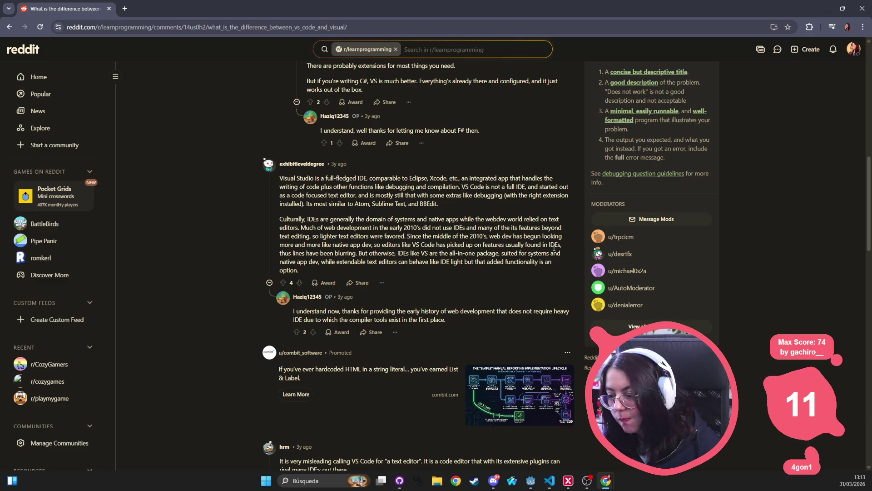
Highlight the next answer's first paragraph, then return to the Google comparison results.
{"action": "left_click_drag", "start_coordinate": [449, 207], "coordinate": [255, 186]}
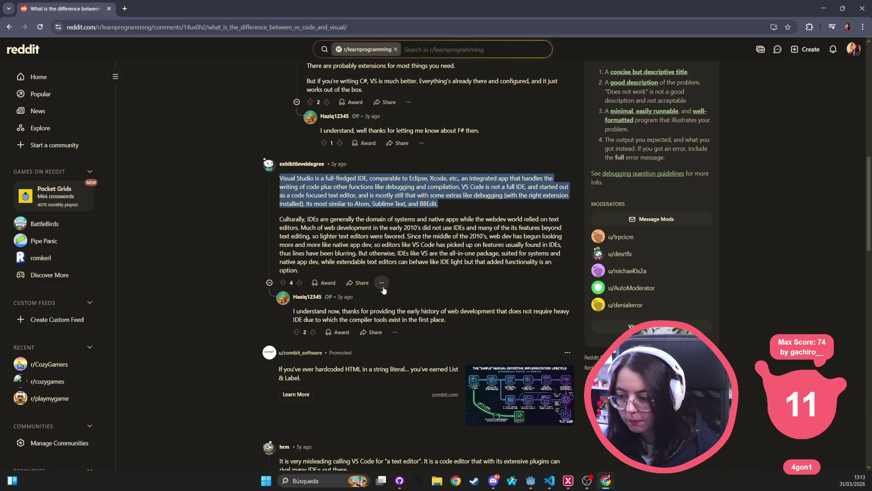
{"action": "scroll", "coordinate": [369, 215], "scroll_direction": "down", "scroll_amount": 10}
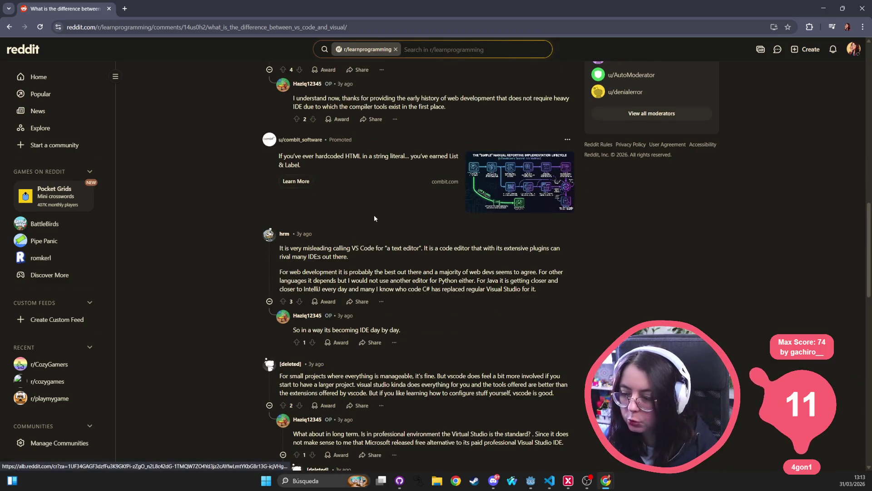
{"action": "scroll", "coordinate": [281, 177], "scroll_direction": "down", "scroll_amount": 5}
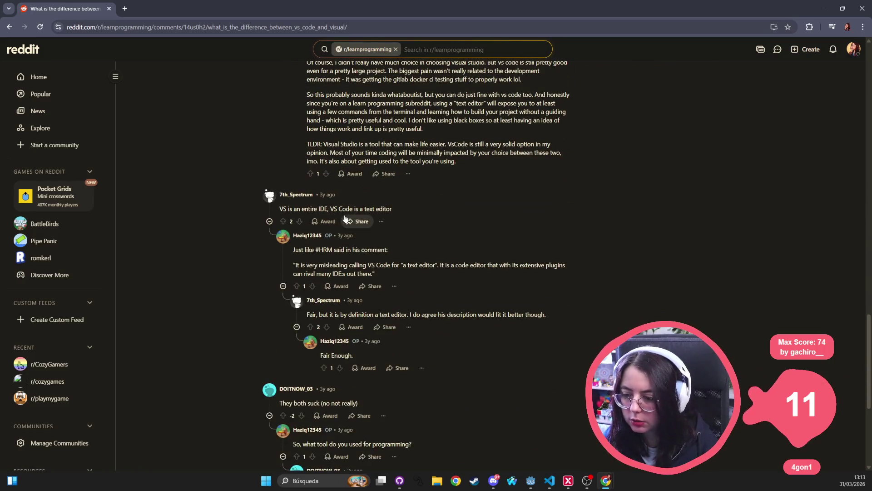
{"action": "left_click", "coordinate": [8, 28]}
{"action": "scroll", "coordinate": [222, 254], "scroll_direction": "down", "scroll_amount": 3}
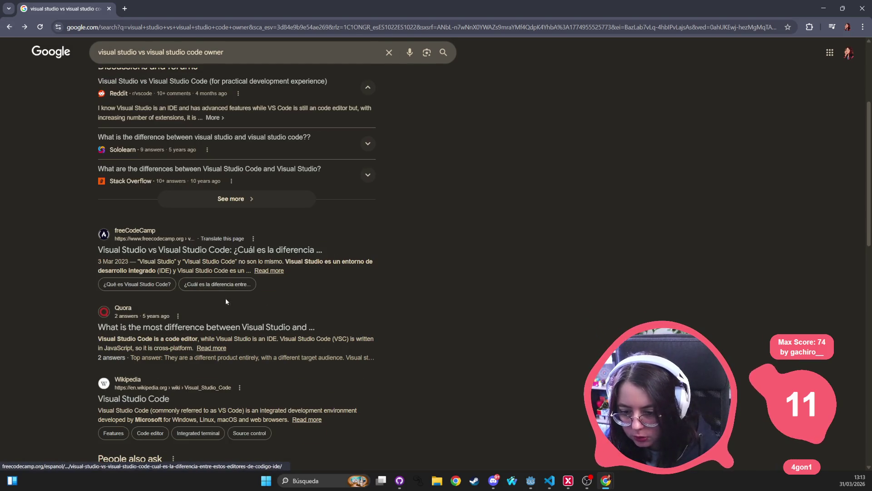
Add 'microsoft' to the search, highlight the snippet saying Microsoft makes both, and return to VS Code.
{"action": "scroll", "coordinate": [284, 311], "scroll_direction": "up", "scroll_amount": 4}
{"action": "left_click", "coordinate": [248, 54]}
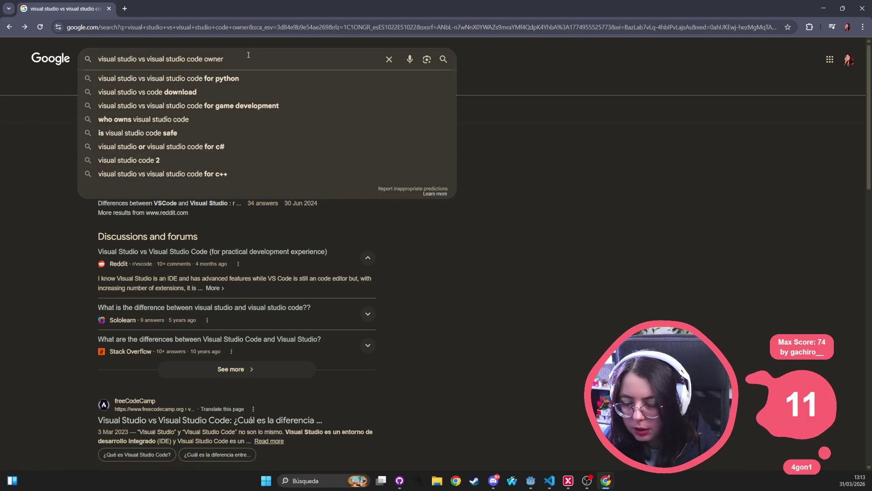
{"action": "type", "text": " microsoft"}
{"action": "key", "text": "Return"}
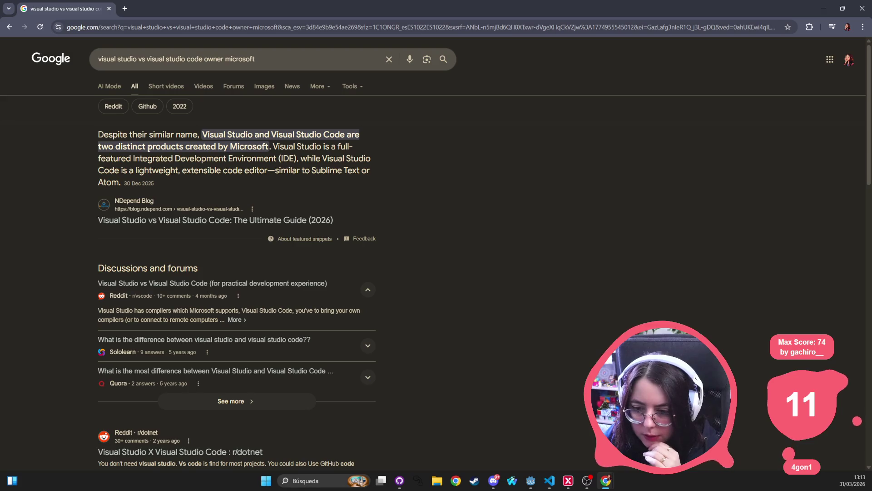
{"action": "left_click_drag", "start_coordinate": [298, 159], "coordinate": [105, 130]}
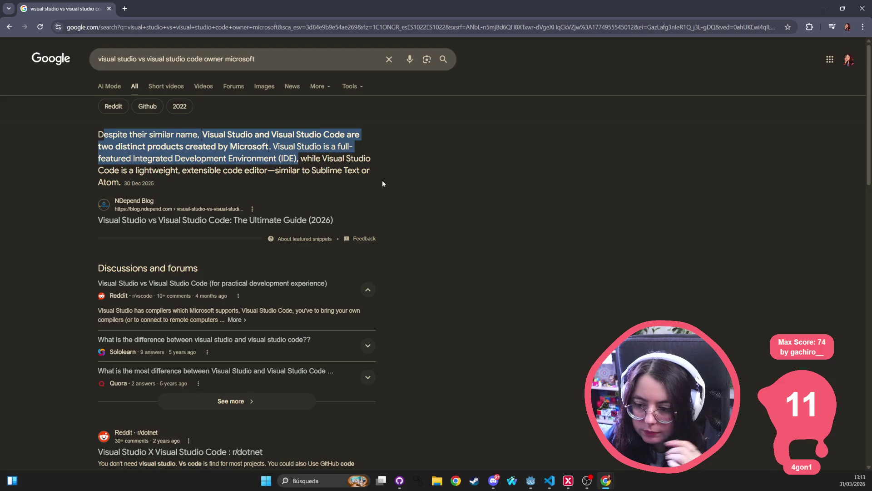
{"action": "key", "text": "alt+Tab"}
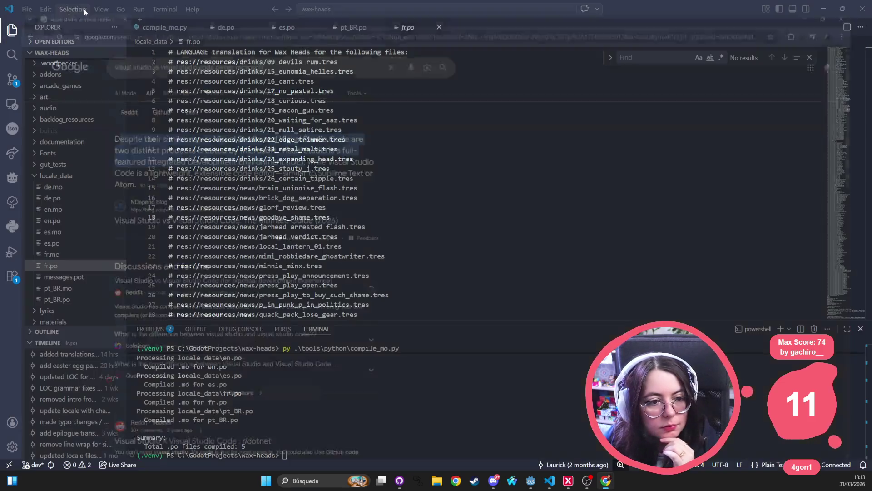
Hide the Explorer, close all open files, quit VS Code, and focus the Godot editor.
{"action": "left_click", "coordinate": [12, 30]}
{"action": "key", "text": "ctrl+w"}
{"action": "key", "text": "ctrl+w"}
{"action": "key", "text": "ctrl+w"}
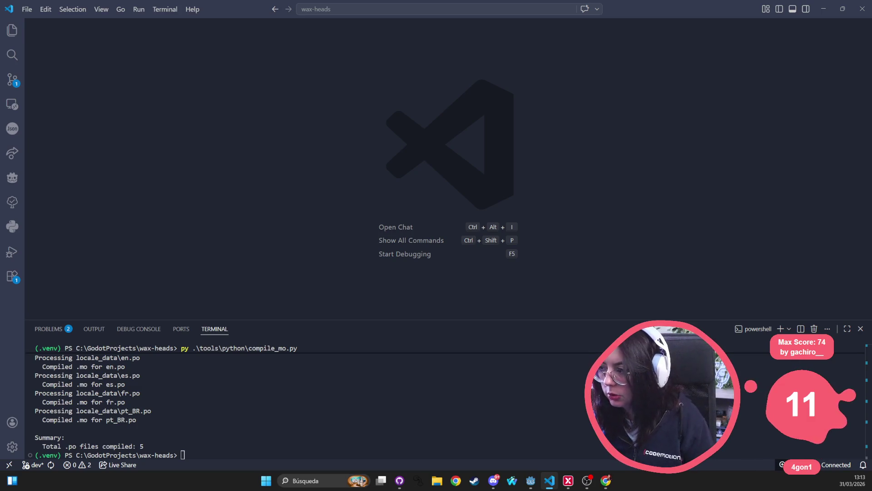
{"action": "left_click", "coordinate": [862, 9]}
{"action": "left_click", "coordinate": [308, 209]}
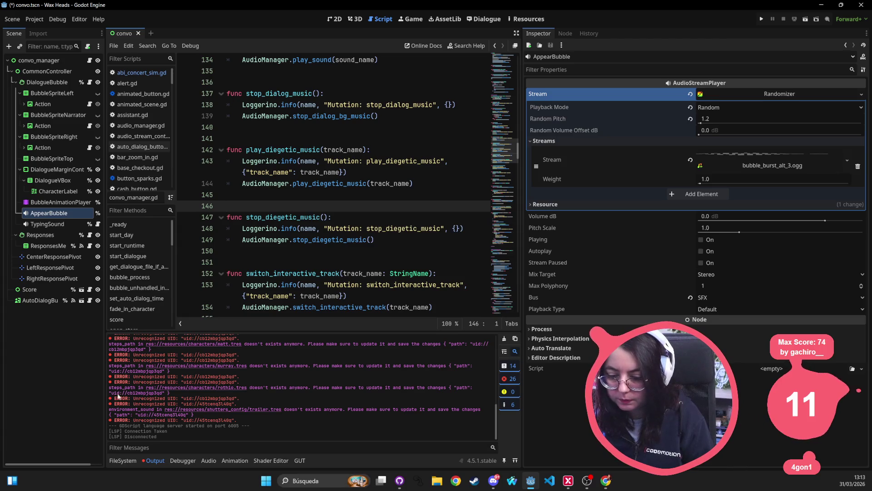
Try closing the Godot window, then cancel the Save & Quit prompt with Escape.
{"action": "scroll", "coordinate": [198, 376], "scroll_direction": "up", "scroll_amount": 10}
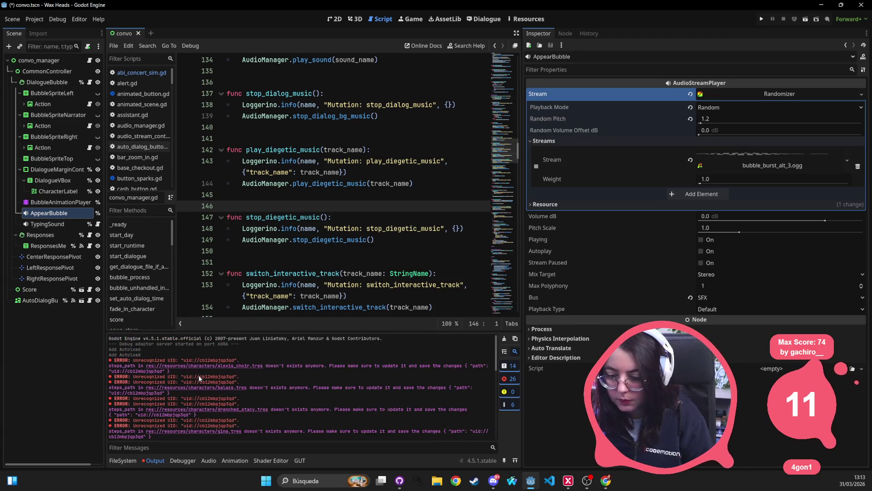
{"action": "left_click", "coordinate": [861, 5]}
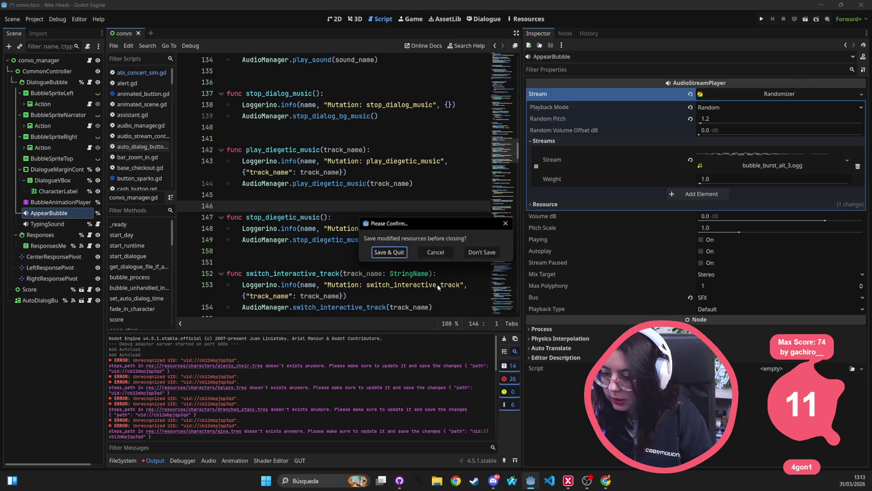
{"action": "key", "text": "Escape"}
{"action": "mouse_move", "coordinate": [402, 475]}
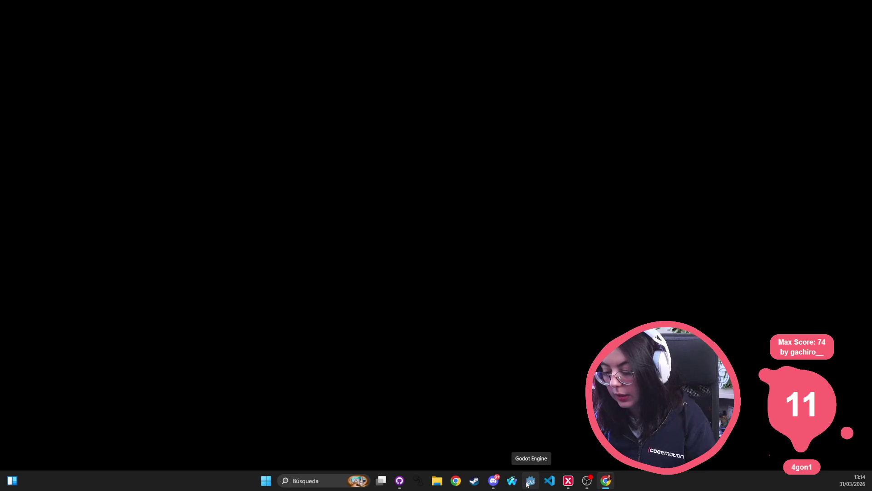
Cycle between Godot, Discord and Chrome via the taskbar and Alt+Tab until the Wax Heads splash appears.
{"action": "left_click", "coordinate": [527, 484]}
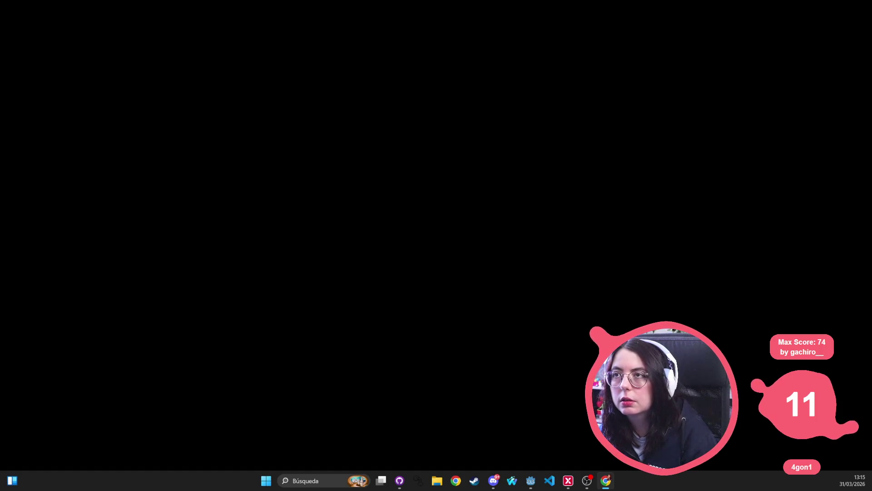
{"action": "key", "text": "alt+Tab"}
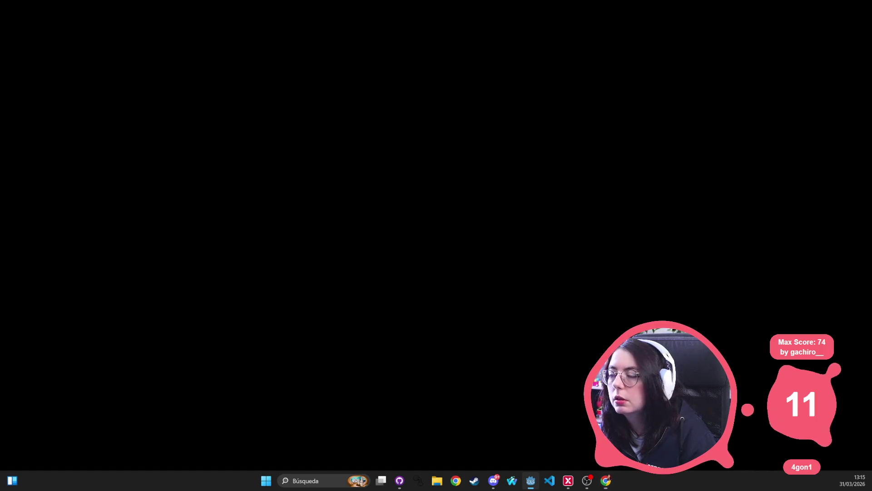
{"action": "key", "text": "alt+Tab"}
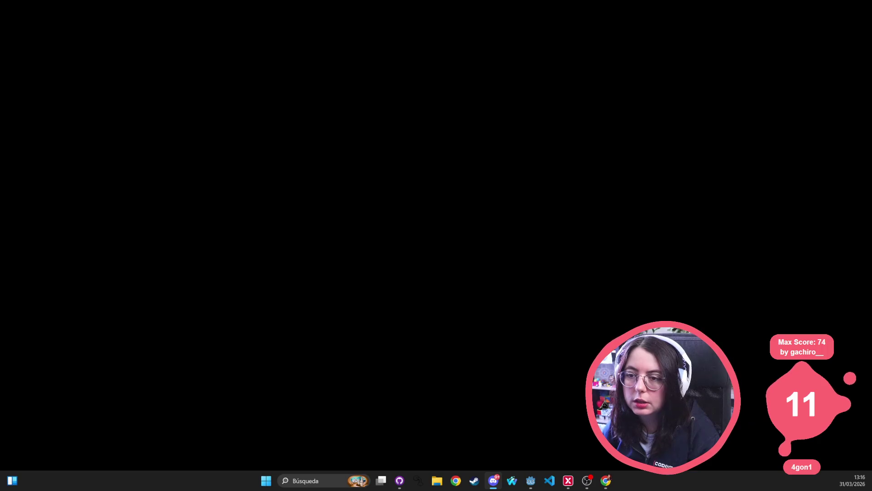
{"action": "left_click", "coordinate": [606, 481]}
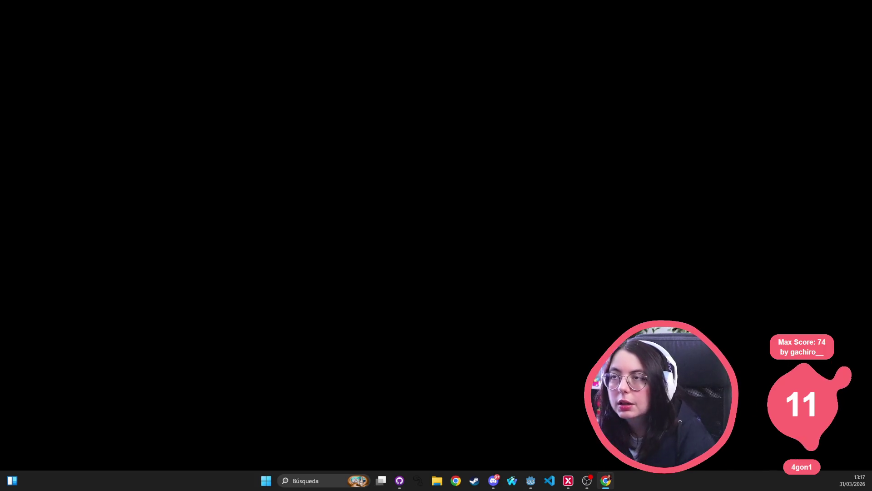
{"action": "key", "text": "alt+Tab"}
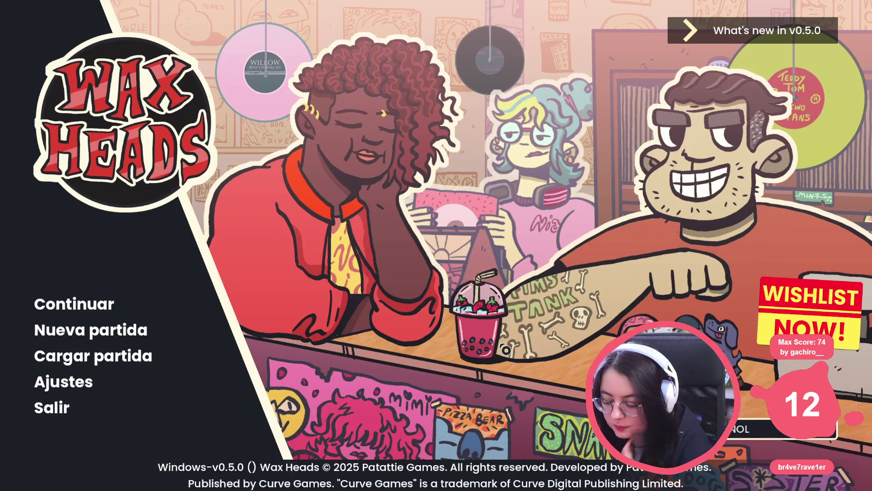
Run go_to_day Outro from the developer console and advance Clive's first outro line.
{"action": "key", "text": "grave"}
{"action": "type", "text": "go_to_day Out"}
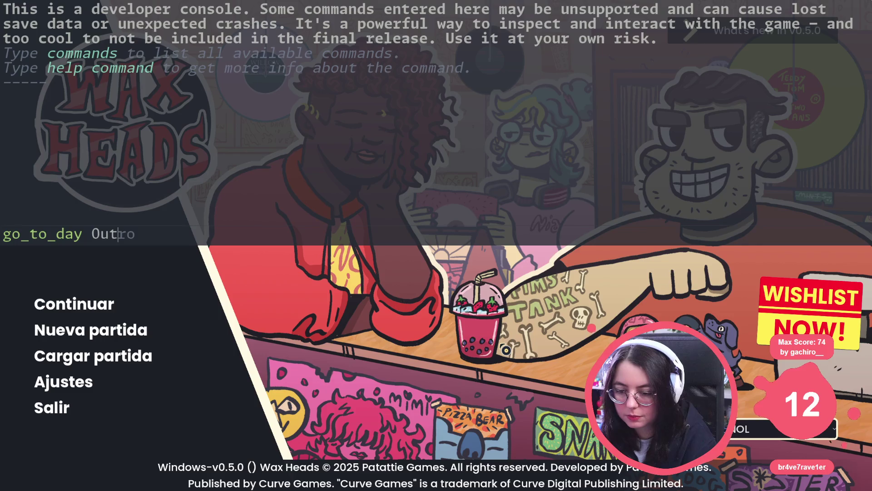
{"action": "type", "text": "ro"}
{"action": "key", "text": "Return"}
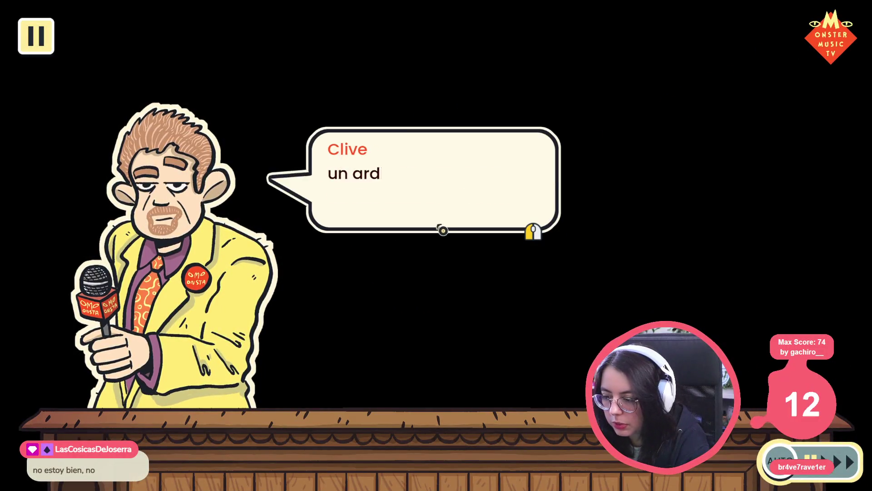
{"action": "left_click", "coordinate": [443, 227]}
Advance through Clive's outro dialogue lines.
{"action": "left_click", "coordinate": [443, 227]}
{"action": "left_click", "coordinate": [443, 227]}
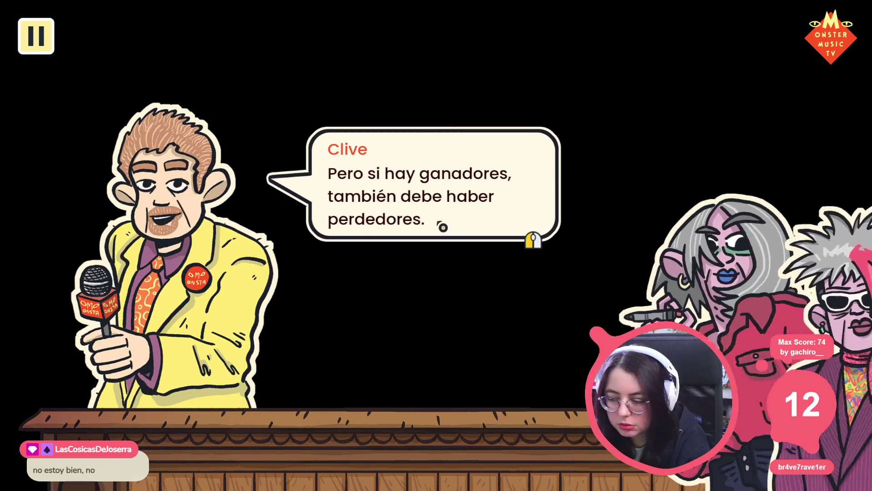
{"action": "left_click", "coordinate": [443, 227]}
{"action": "left_click", "coordinate": [362, 220]}
{"action": "left_click", "coordinate": [487, 221]}
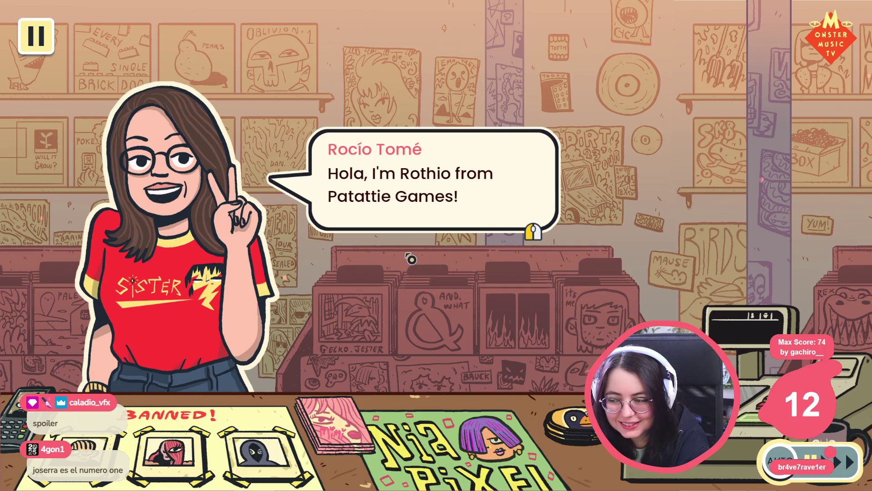
Step through each developer's and the composer's credit speech and album recommendations.
{"action": "left_click", "coordinate": [412, 259]}
{"action": "left_click", "coordinate": [412, 259]}
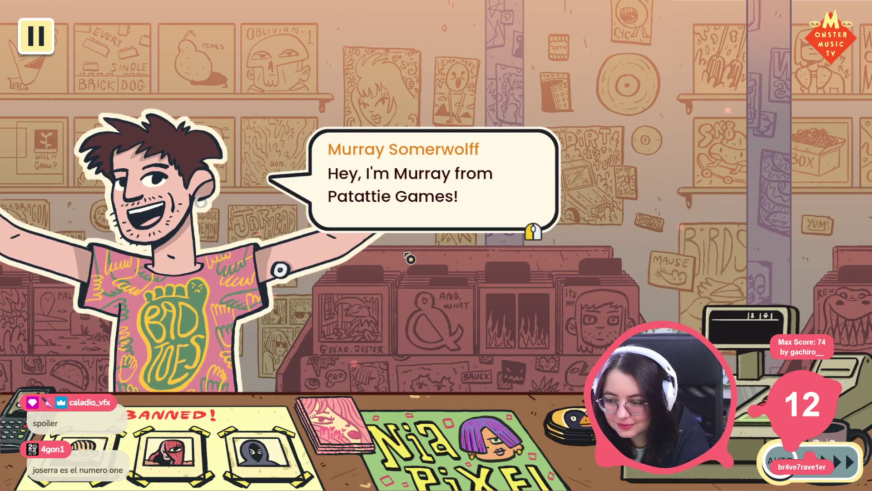
{"action": "left_click", "coordinate": [411, 259]}
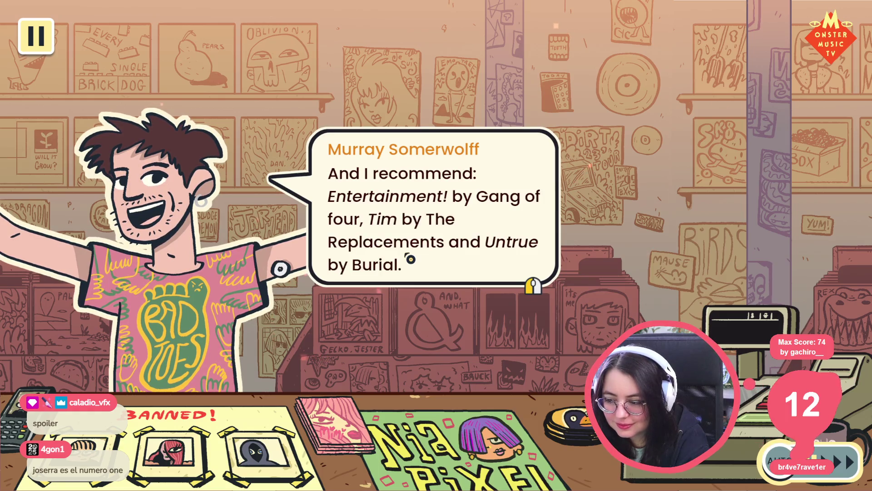
{"action": "left_click", "coordinate": [411, 258]}
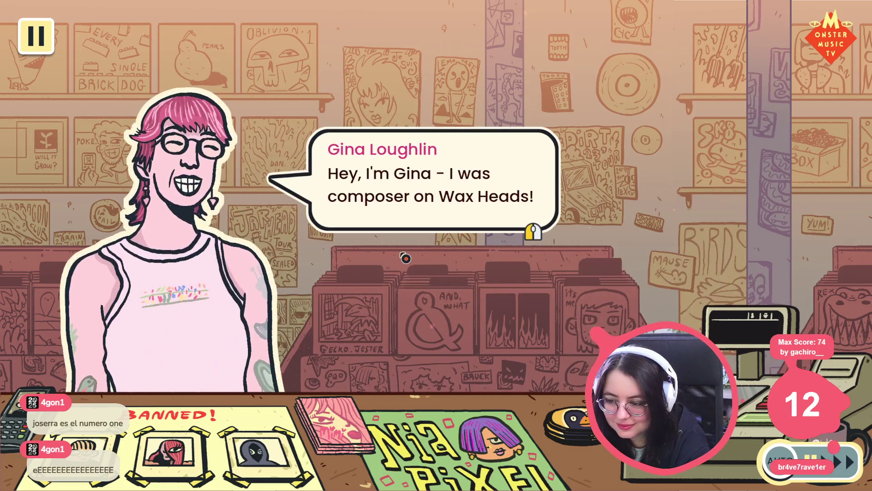
{"action": "left_click", "coordinate": [406, 258]}
{"action": "left_click", "coordinate": [406, 258]}
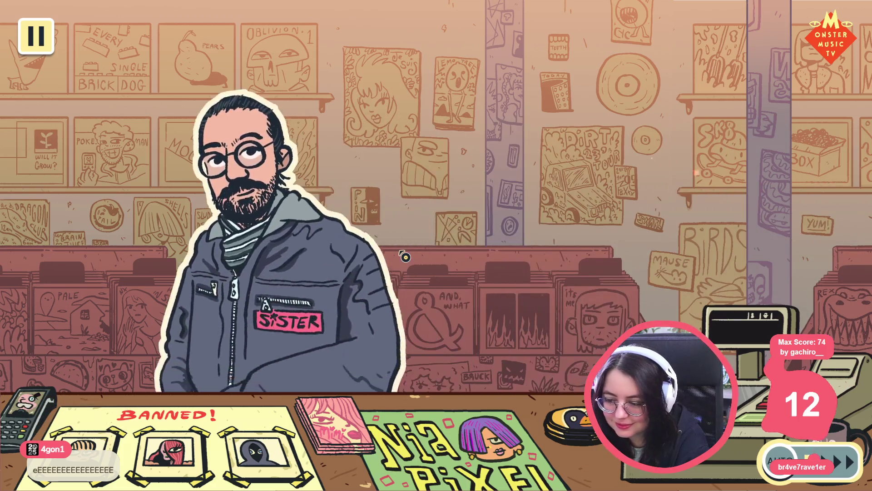
{"action": "left_click", "coordinate": [404, 257]}
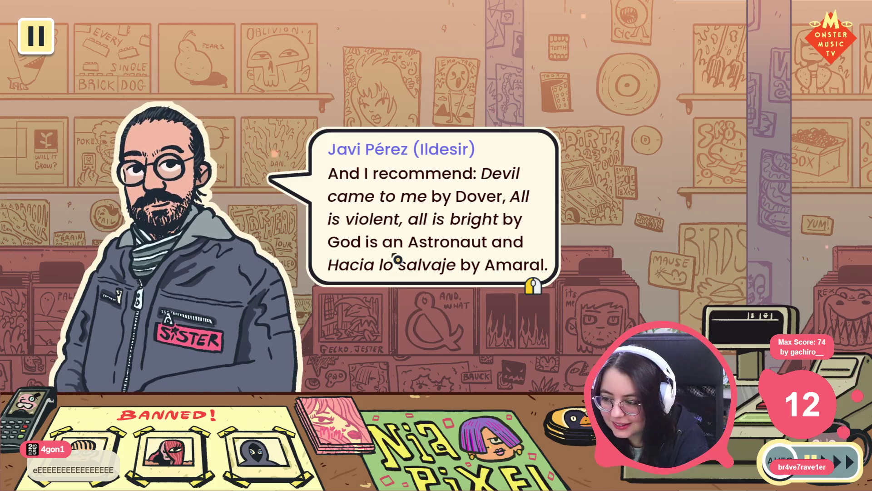
{"action": "left_click", "coordinate": [395, 258]}
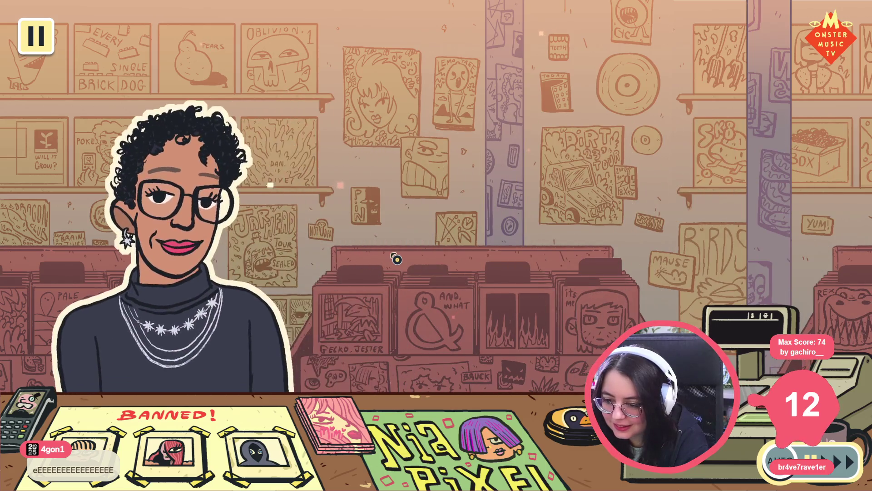
Advance the credits through Plastic Beach picks to the animator's Machinarium (Remixed), F♯ A♯ ∞ and Extázis recommendations.
{"action": "left_click", "coordinate": [397, 259]}
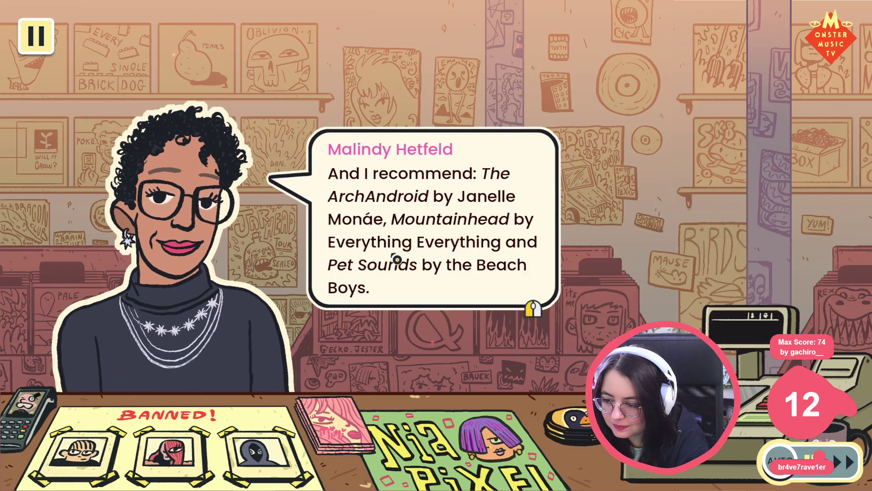
{"action": "left_click", "coordinate": [397, 259]}
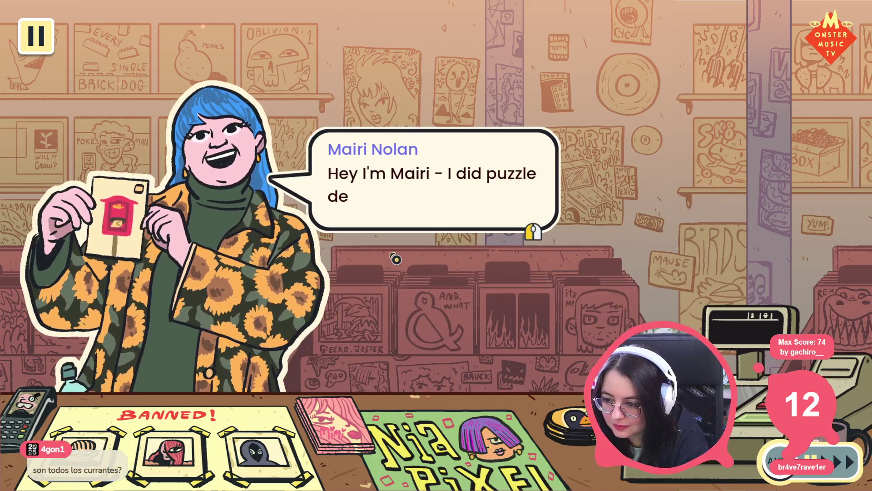
{"action": "left_click", "coordinate": [395, 259]}
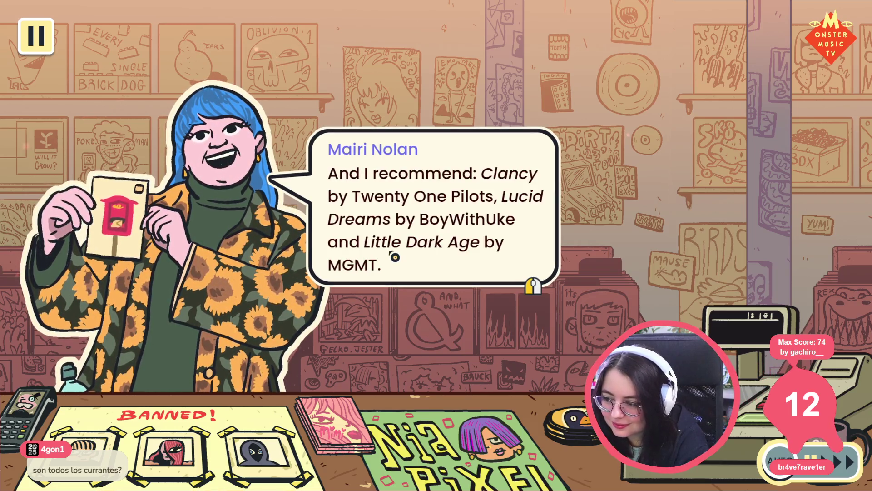
{"action": "left_click", "coordinate": [395, 258]}
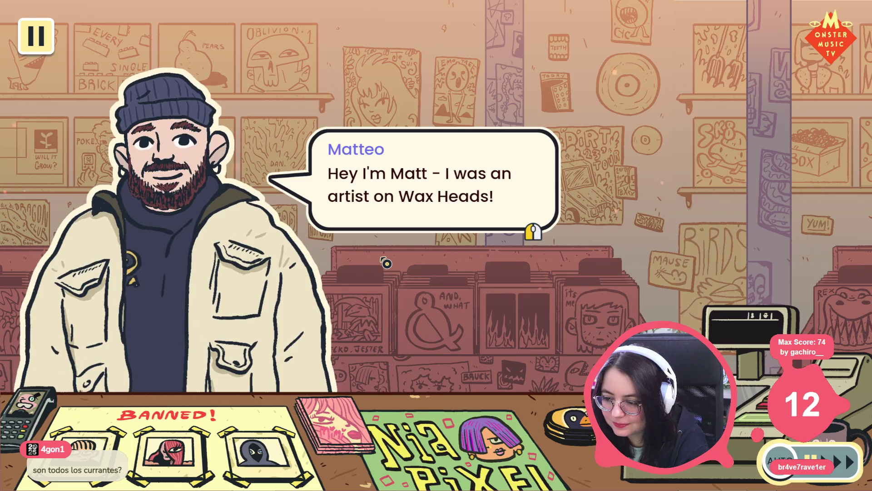
{"action": "left_click", "coordinate": [386, 263]}
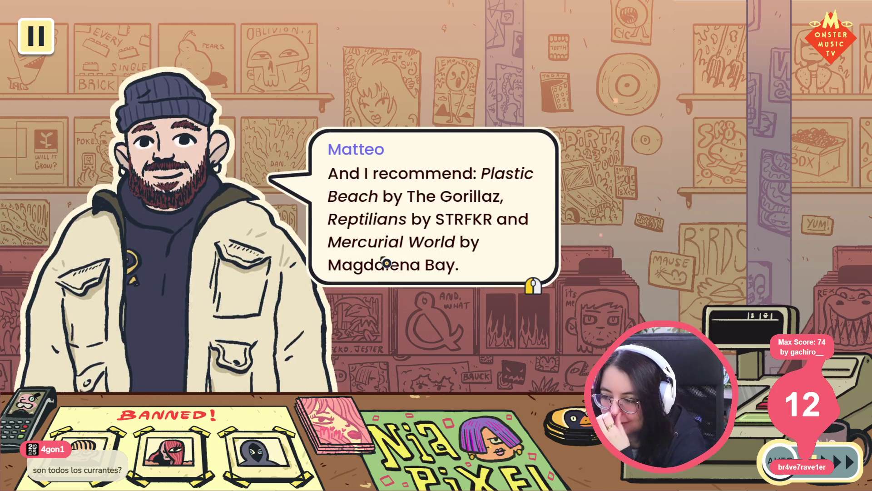
{"action": "left_click", "coordinate": [386, 263]}
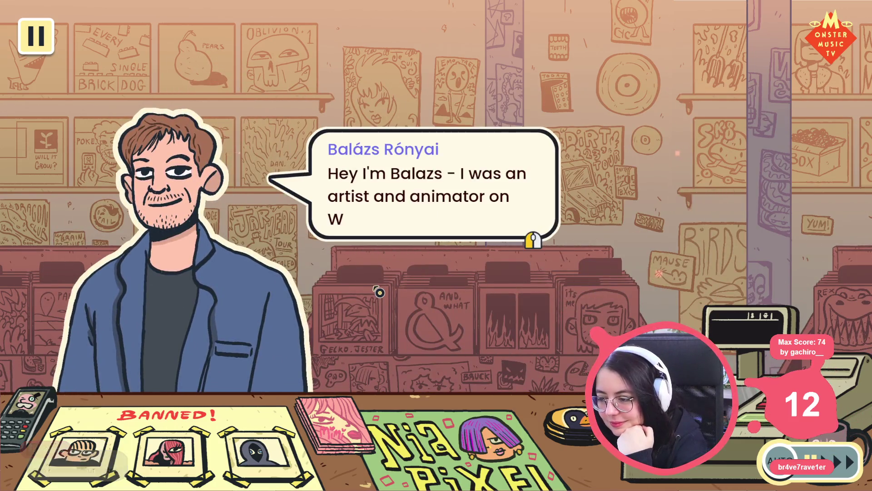
{"action": "left_click", "coordinate": [372, 290]}
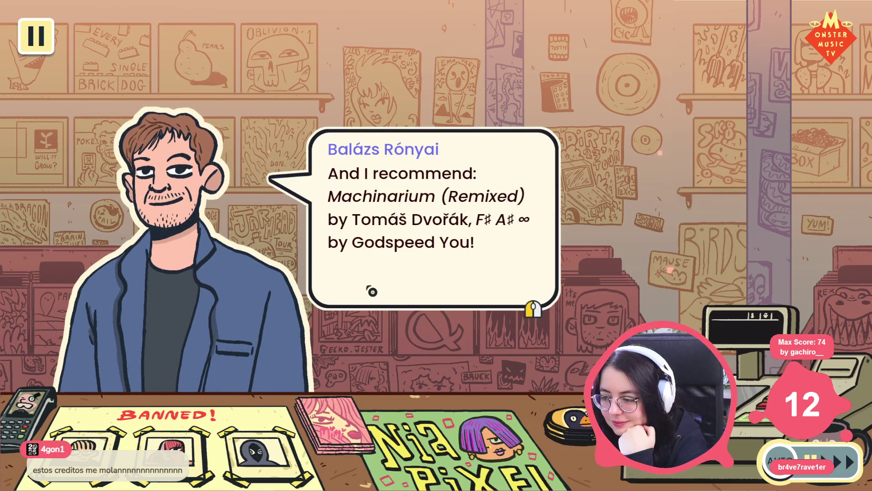
{"action": "left_click", "coordinate": [401, 347]}
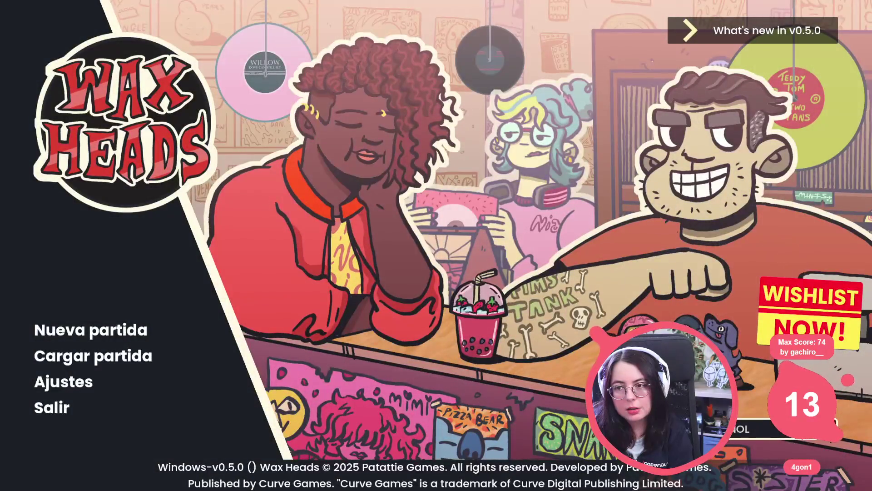
Stop the game, clear the debugger's Errors list, and bring up the Select Resource quick-open dialog.
{"action": "left_click", "coordinate": [68, 408]}
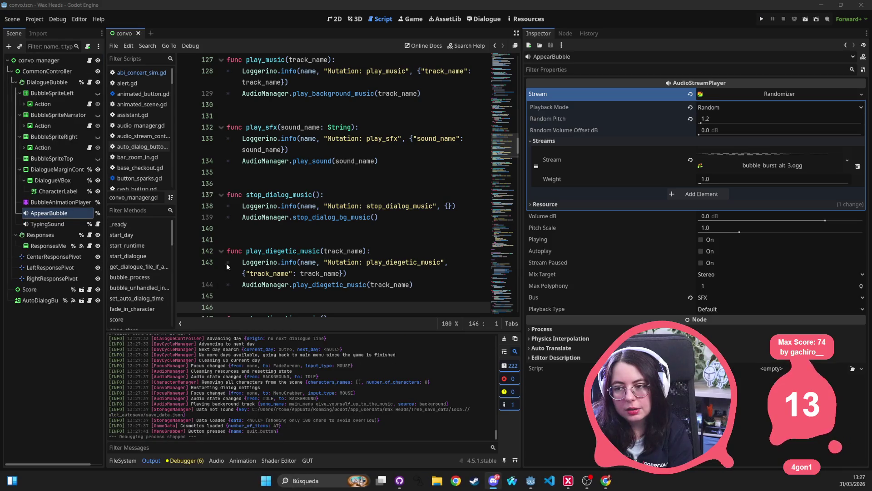
{"action": "left_click", "coordinate": [301, 161]}
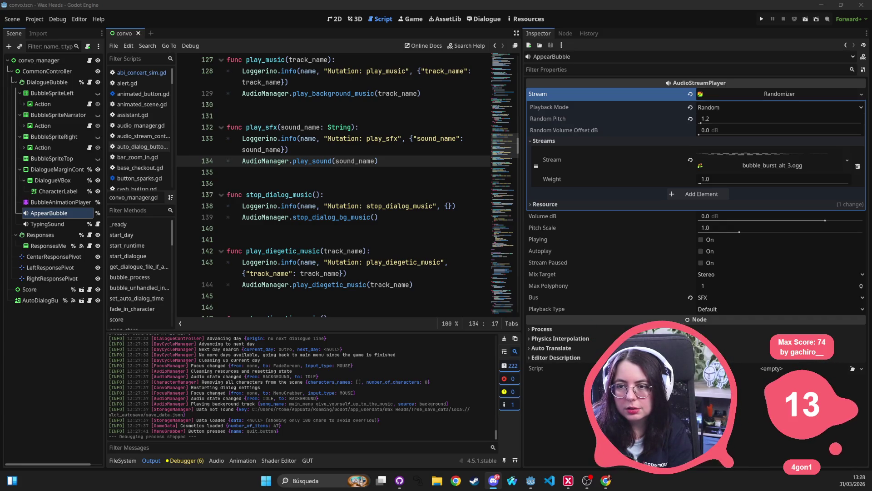
{"action": "left_click", "coordinate": [301, 226]}
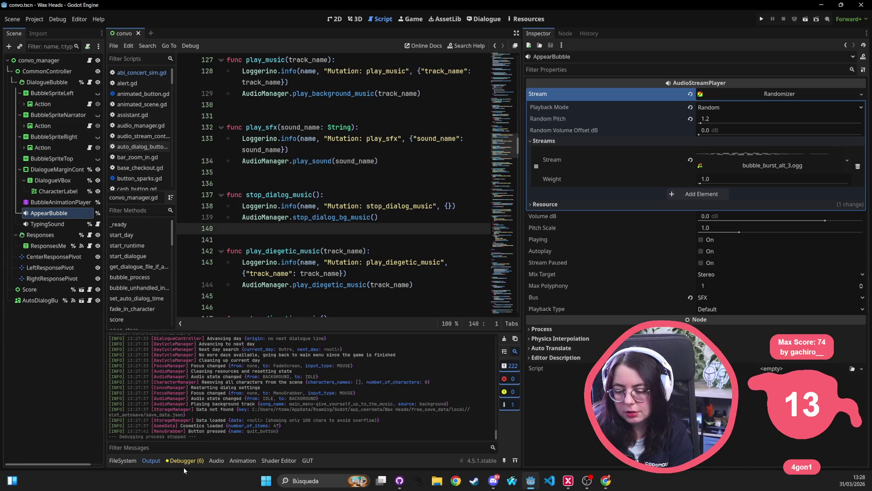
{"action": "left_click", "coordinate": [184, 460]}
{"action": "left_click", "coordinate": [510, 350]}
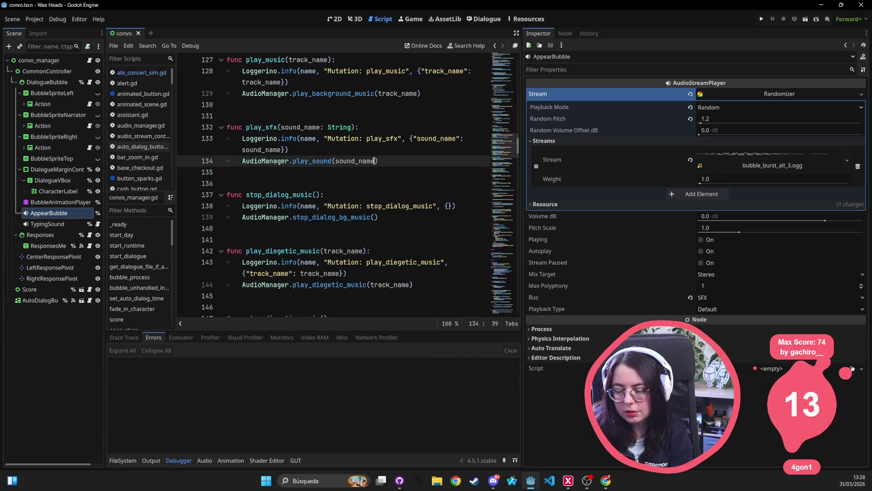
{"action": "left_click", "coordinate": [329, 128]}
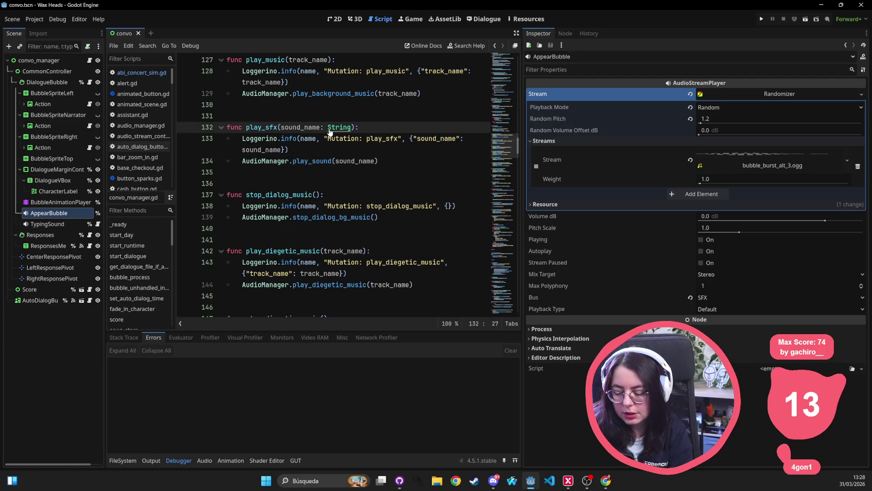
{"action": "key", "text": "shift+alt+o"}
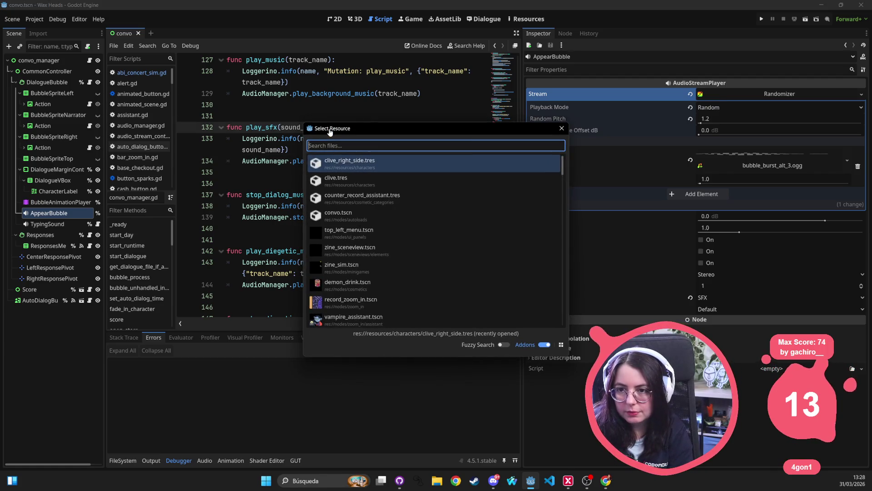
Dismiss the 'bubble' file search and leave VS Code to return to Godot.
{"action": "type", "text": "bubble"}
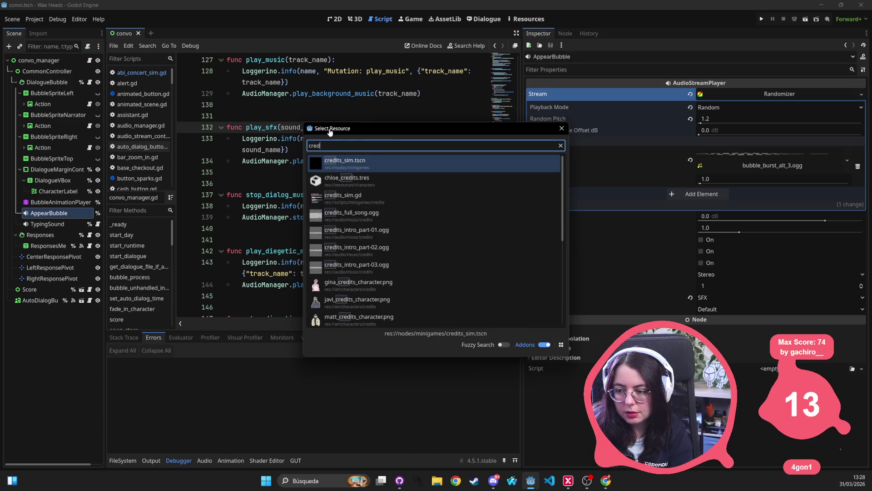
{"action": "key", "text": "Escape"}
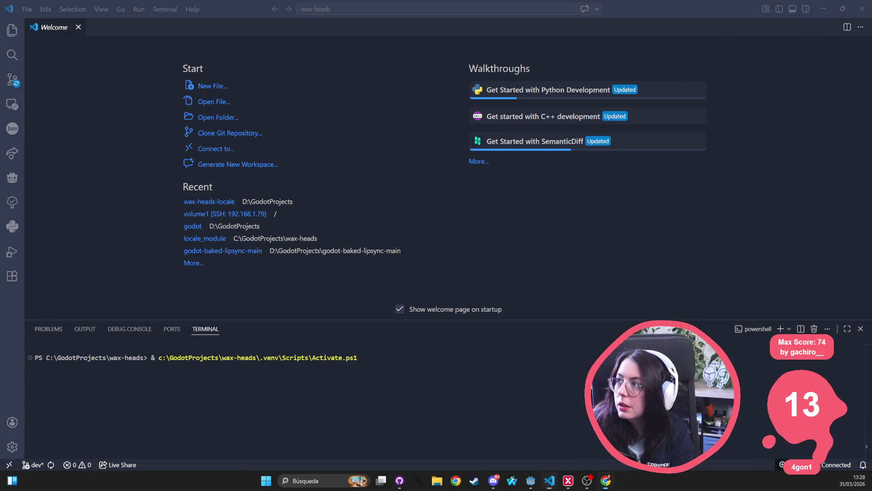
{"action": "left_click", "coordinate": [825, 13]}
Search project files for 'credits' and select the ScrollContainer node in the credits_sim scene.
{"action": "left_click", "coordinate": [325, 193]}
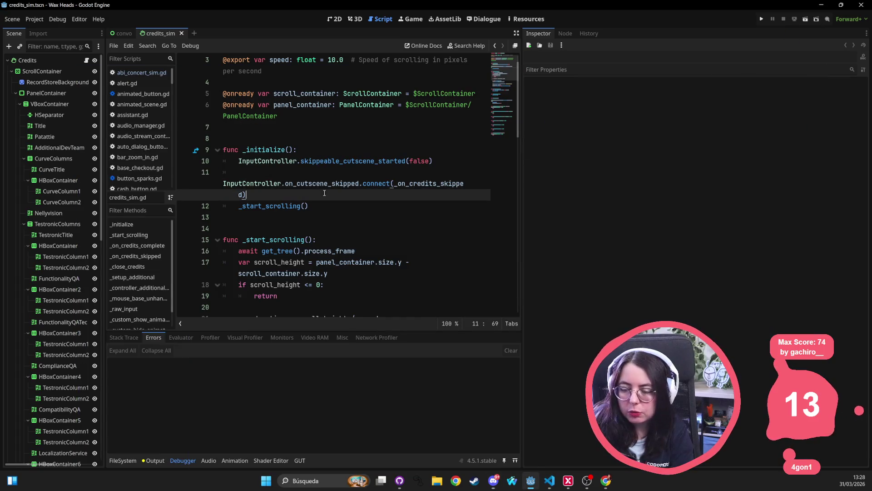
{"action": "key", "text": "shift+alt+o"}
{"action": "type", "text": "credits"}
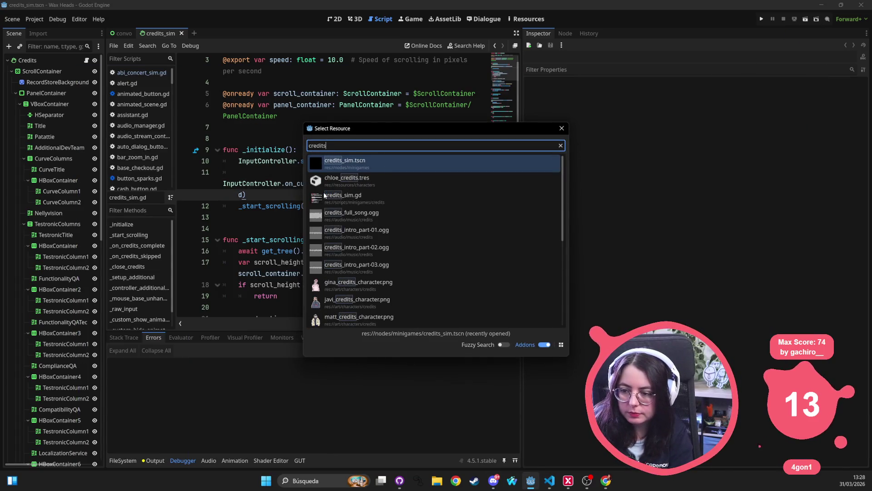
{"action": "key", "text": "Return"}
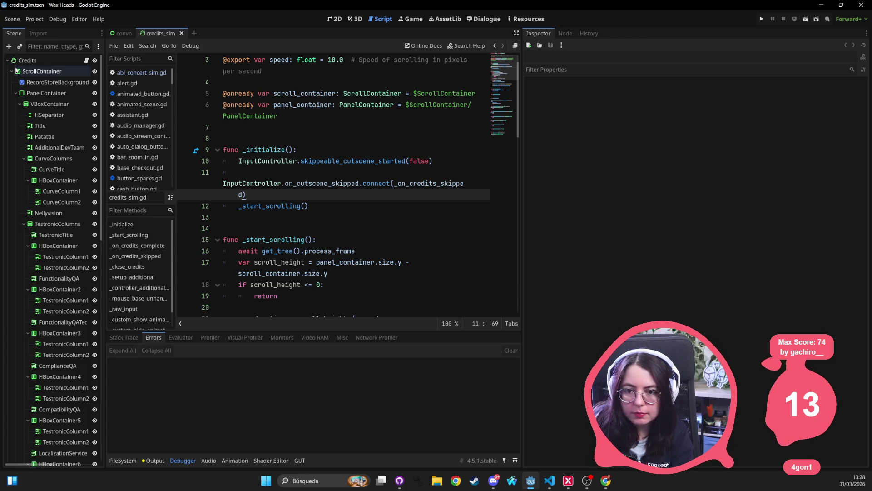
{"action": "left_click", "coordinate": [17, 72]}
Select the FocusGrabberAnimator node and switch on Preview Enabled.
{"action": "left_click", "coordinate": [11, 71]}
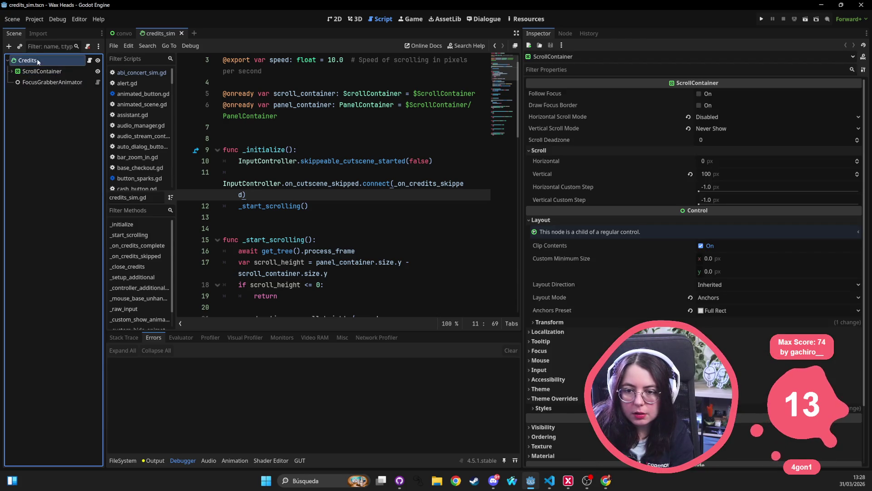
{"action": "left_click", "coordinate": [52, 83]}
{"action": "left_click", "coordinate": [778, 105]}
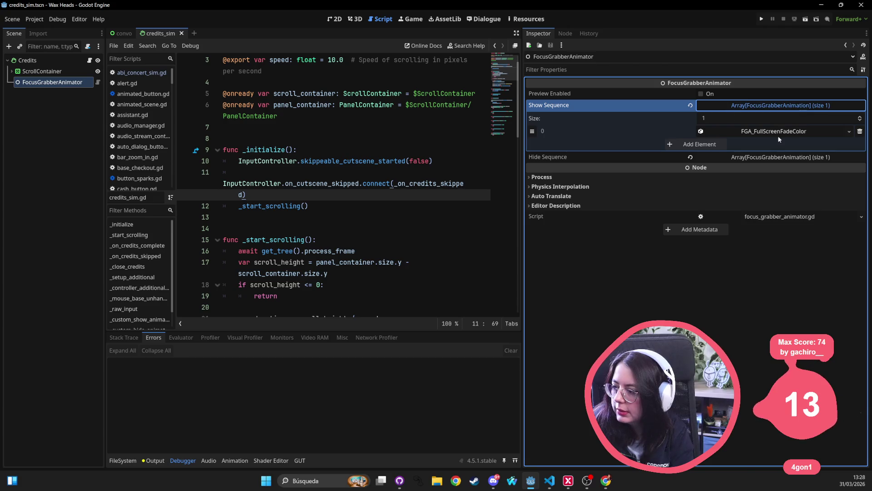
{"action": "left_click", "coordinate": [701, 93]}
Check that the Show and Hide Sequences both use FGA_FullScreenFadeColor.
{"action": "left_click", "coordinate": [768, 106]}
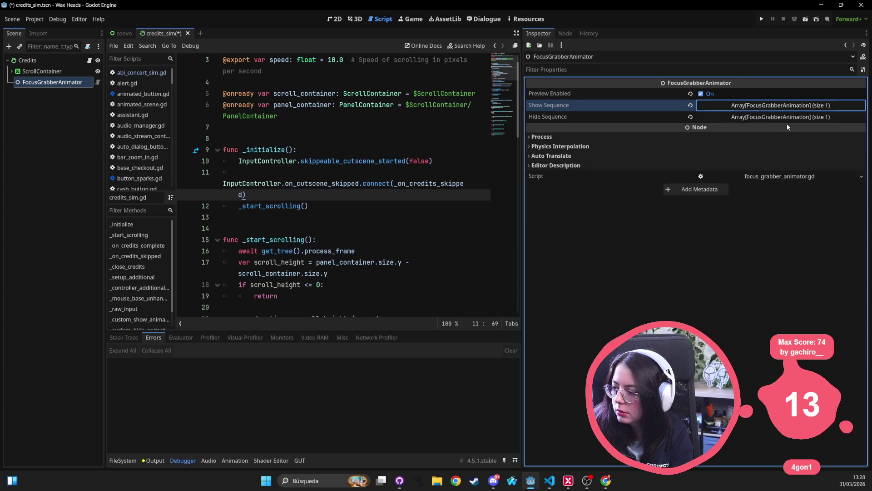
{"action": "left_click", "coordinate": [790, 121]}
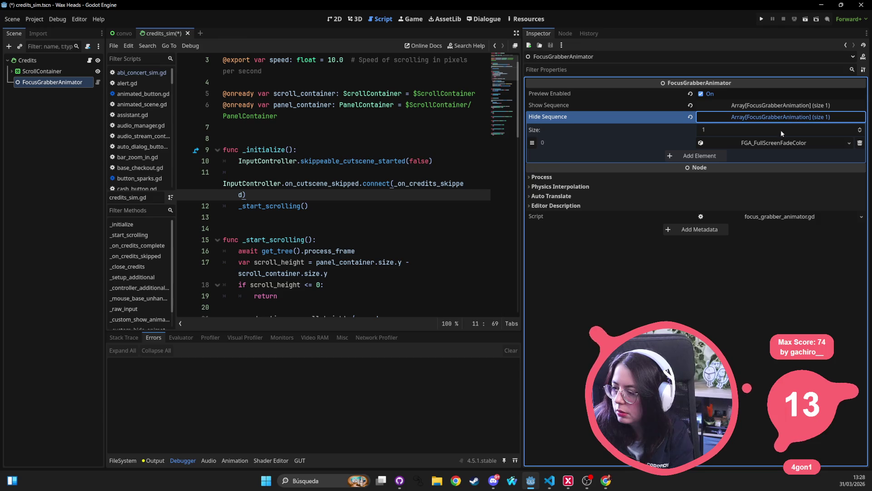
{"action": "left_click", "coordinate": [768, 143]}
{"action": "left_click", "coordinate": [770, 142]}
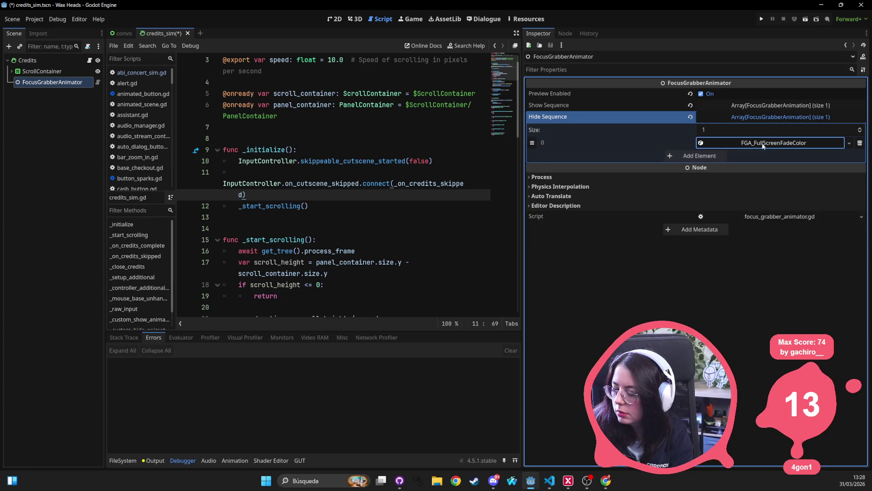
{"action": "left_click", "coordinate": [763, 145]}
{"action": "left_click", "coordinate": [777, 117]}
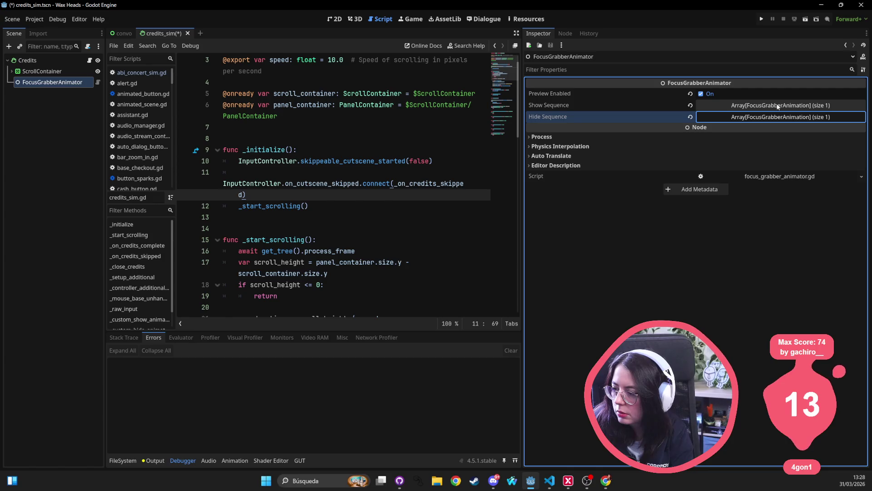
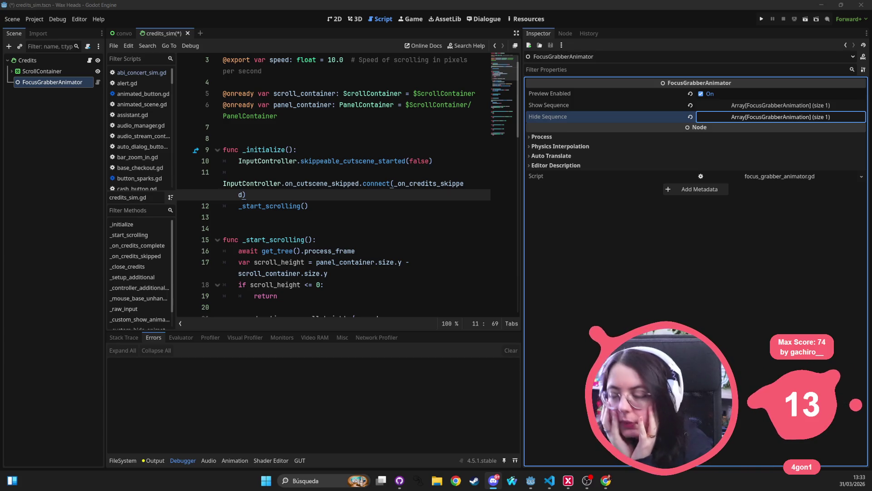
Run the Wax Heads project from the editor to test the credits.
{"action": "left_click", "coordinate": [765, 19]}
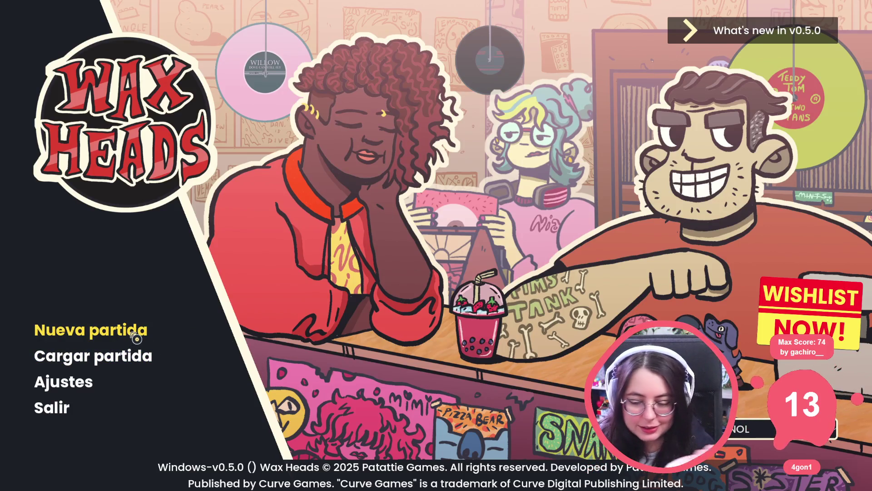
Run go_to_day Outro in the in-game developer console.
{"action": "key", "text": "grave"}
{"action": "type", "text": "outs"}
{"action": "key", "text": "BackSpace"}
{"action": "key", "text": "BackSpace"}
{"action": "key", "text": "BackSpace"}
{"action": "type", "text": "go"}
{"action": "key", "text": "Tab"}
{"action": "type", "text": "ou"}
{"action": "key", "text": "BackSpace"}
{"action": "key", "text": "BackSpace"}
{"action": "type", "text": "Outro"}
{"action": "key", "text": "Return"}
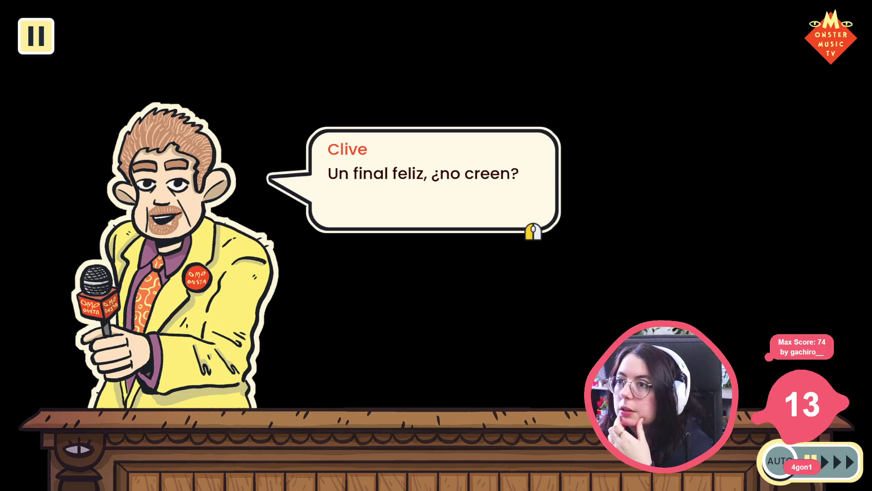
Skip through Clive's and the cameo characters' outro lines until the credits roll.
{"action": "left_click", "coordinate": [425, 200]}
{"action": "left_click", "coordinate": [425, 201]}
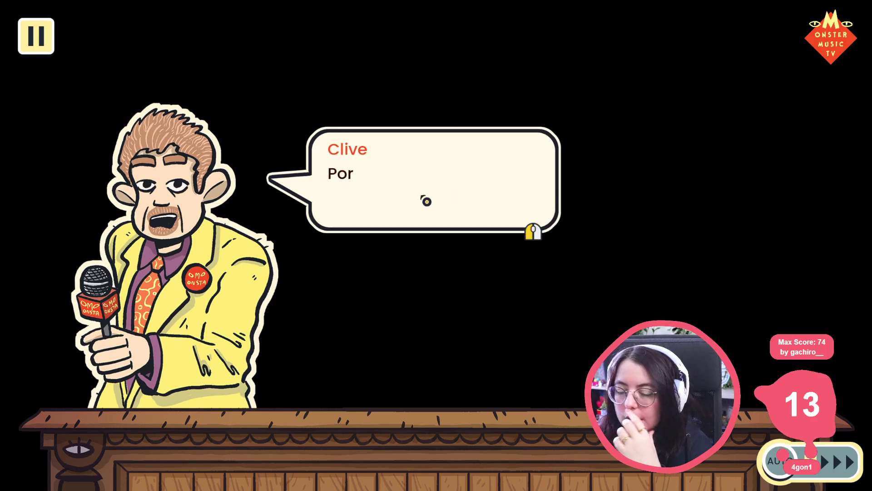
{"action": "left_click", "coordinate": [426, 200]}
{"action": "left_click", "coordinate": [426, 201]}
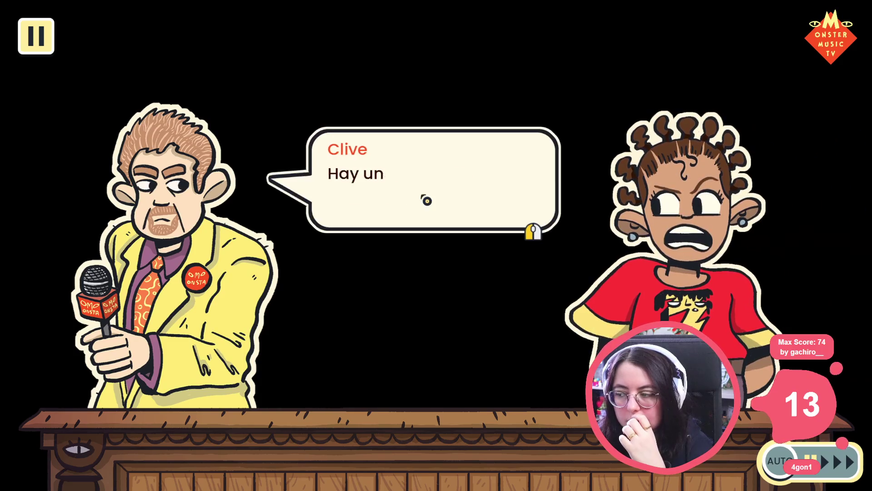
{"action": "left_click", "coordinate": [426, 201]}
{"action": "left_click", "coordinate": [426, 201]}
{"action": "left_click", "coordinate": [426, 202]}
{"action": "left_click", "coordinate": [426, 201]}
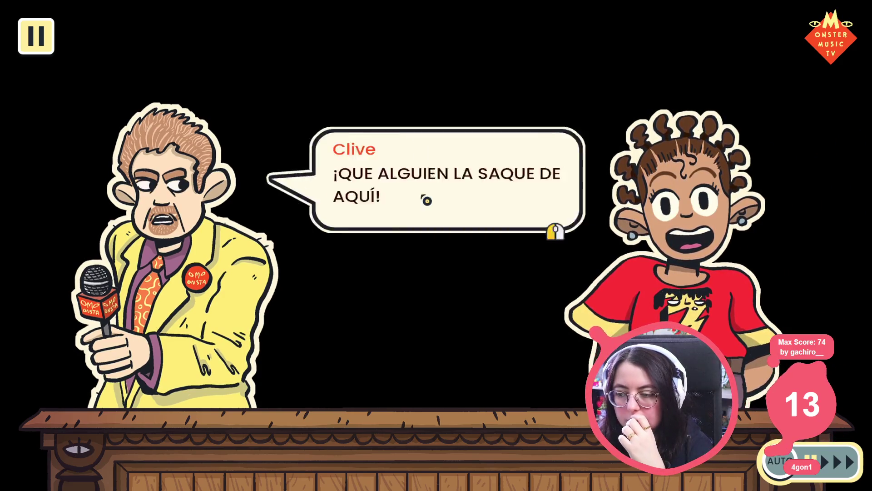
{"action": "left_click", "coordinate": [426, 201]}
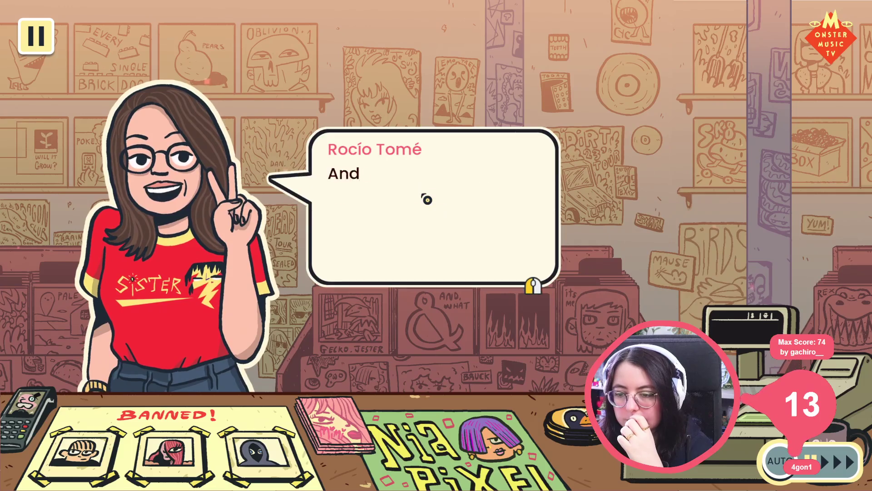
{"action": "left_click", "coordinate": [427, 200]}
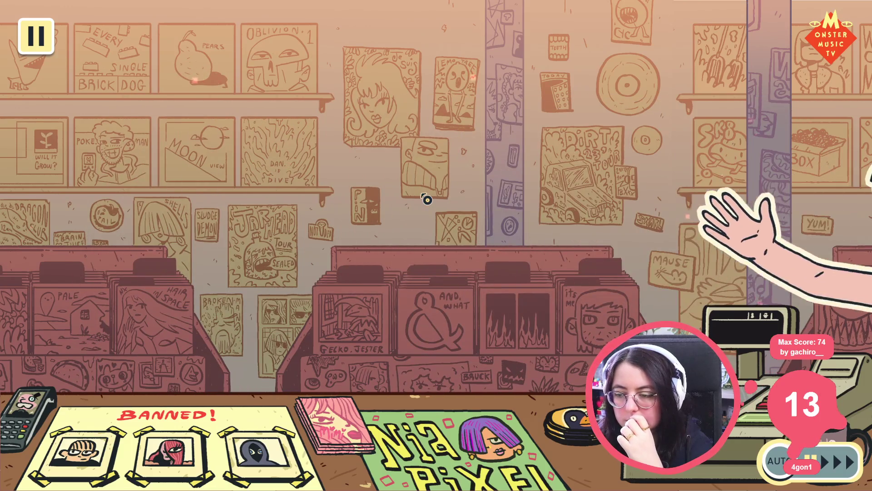
{"action": "left_click", "coordinate": [428, 199]}
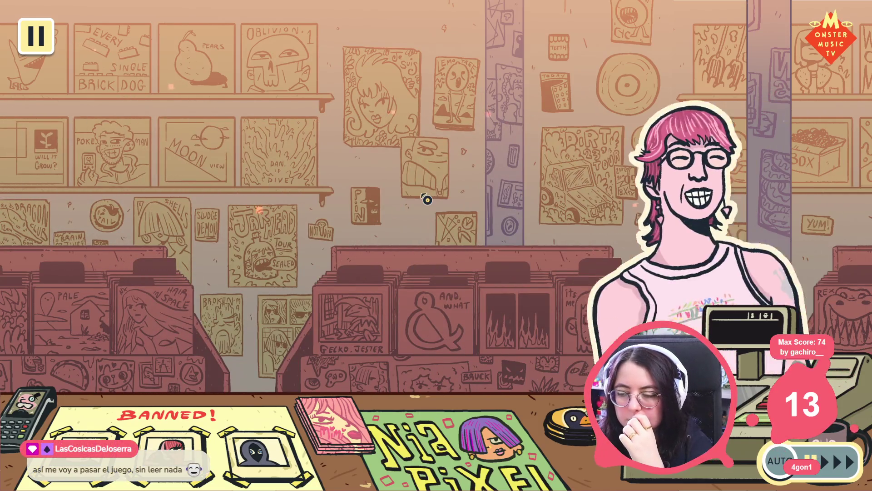
{"action": "left_click", "coordinate": [427, 200]}
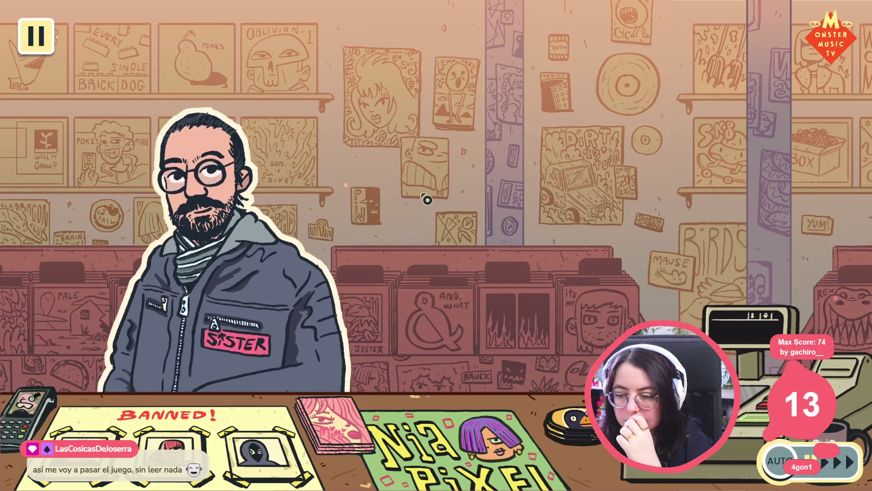
{"action": "left_click", "coordinate": [428, 200]}
{"action": "left_click", "coordinate": [427, 200]}
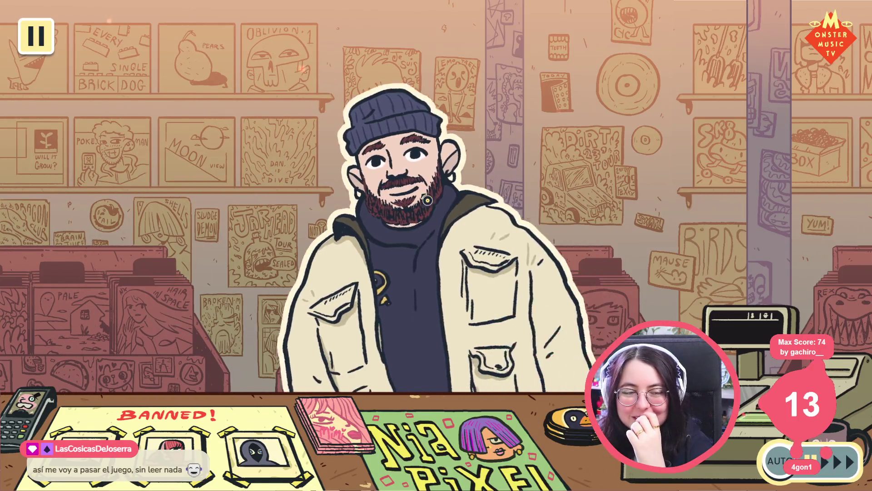
{"action": "left_click", "coordinate": [427, 200]}
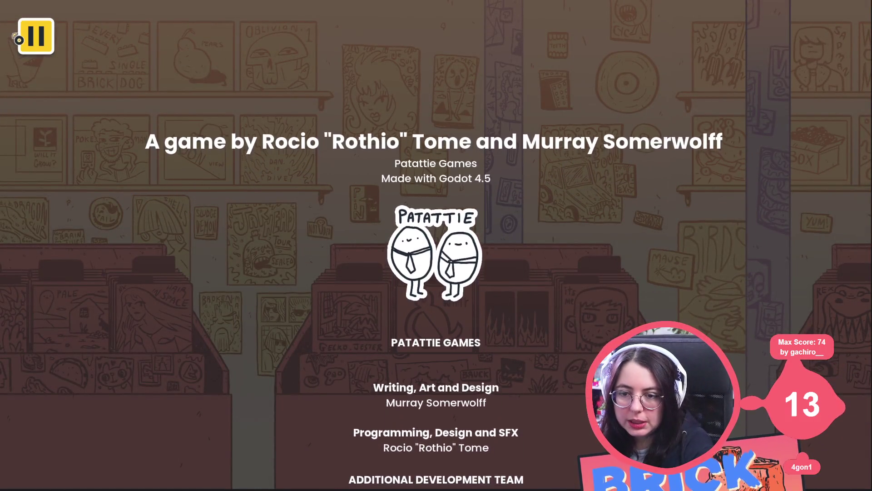
Pause and resume the credits, let them scroll past the publisher staff, then stop the game with F8.
{"action": "left_click", "coordinate": [28, 41]}
{"action": "left_click", "coordinate": [29, 41]}
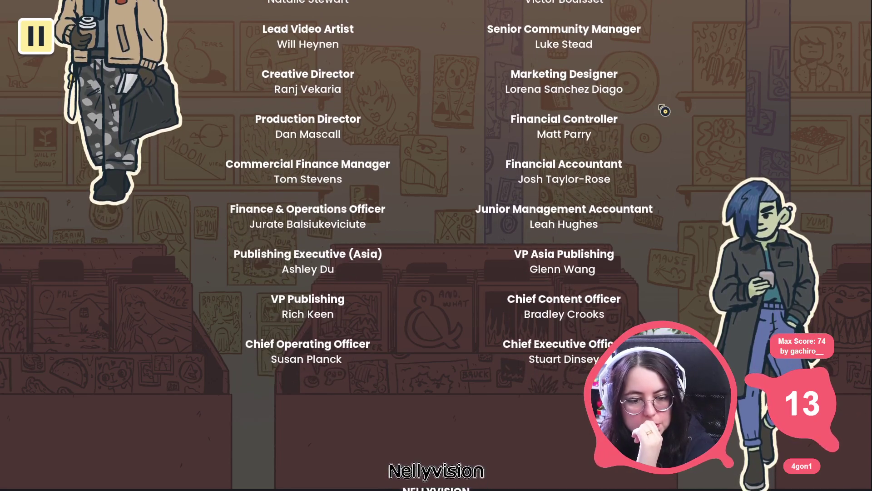
{"action": "key", "text": "F8"}
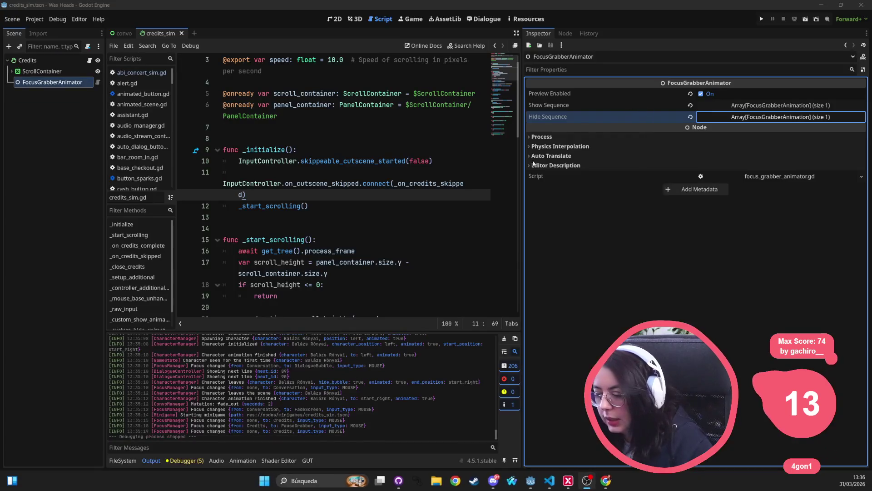
View credits_sim in the 2D editor and select the Credits root node, showing Speed 55.0.
{"action": "left_click", "coordinate": [335, 18]}
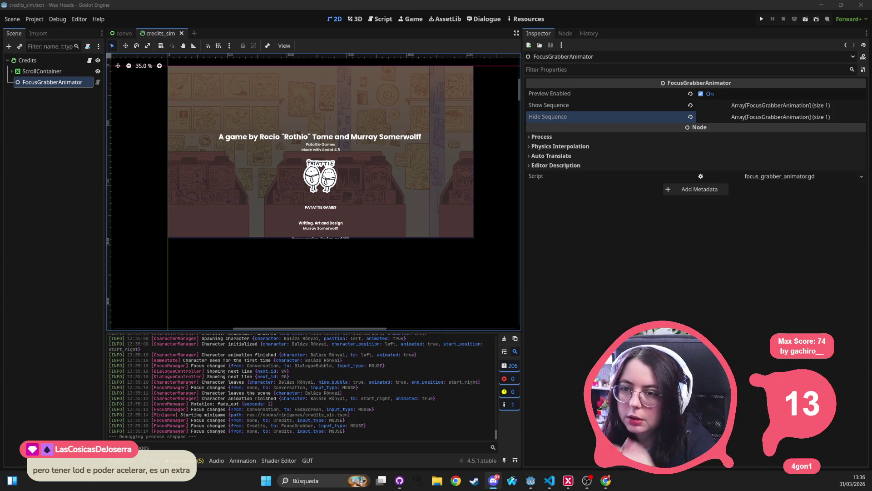
{"action": "scroll", "coordinate": [411, 225], "scroll_direction": "up", "scroll_amount": 3}
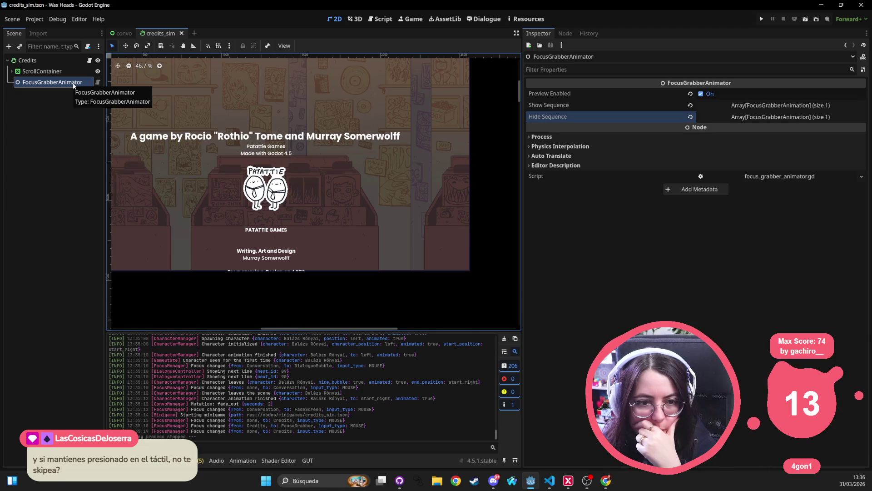
{"action": "left_click", "coordinate": [39, 61]}
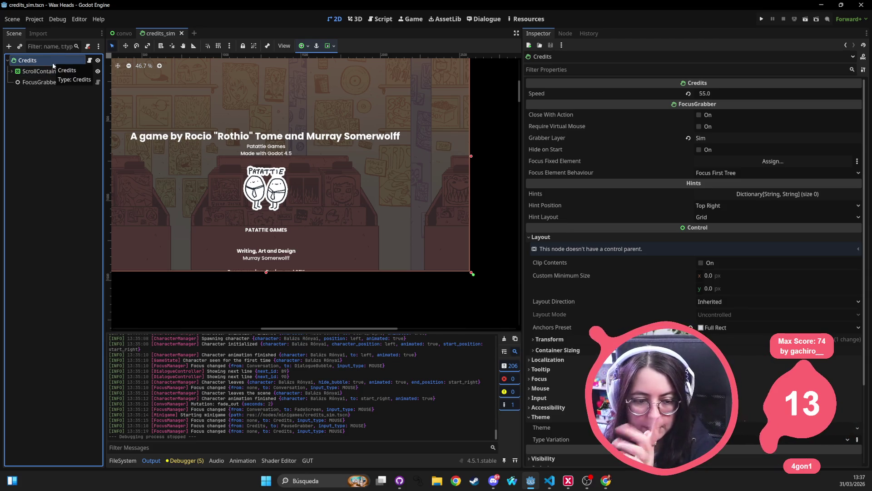
{"action": "scroll", "coordinate": [422, 240], "scroll_direction": "left", "scroll_amount": 2}
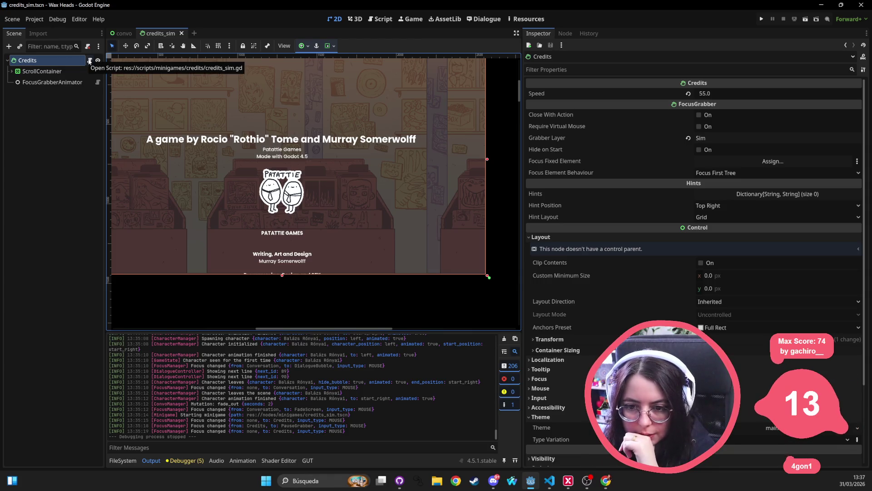
Open the Credits script, then set the Credits node's Hint Position to Bottom Right.
{"action": "left_click", "coordinate": [89, 61]}
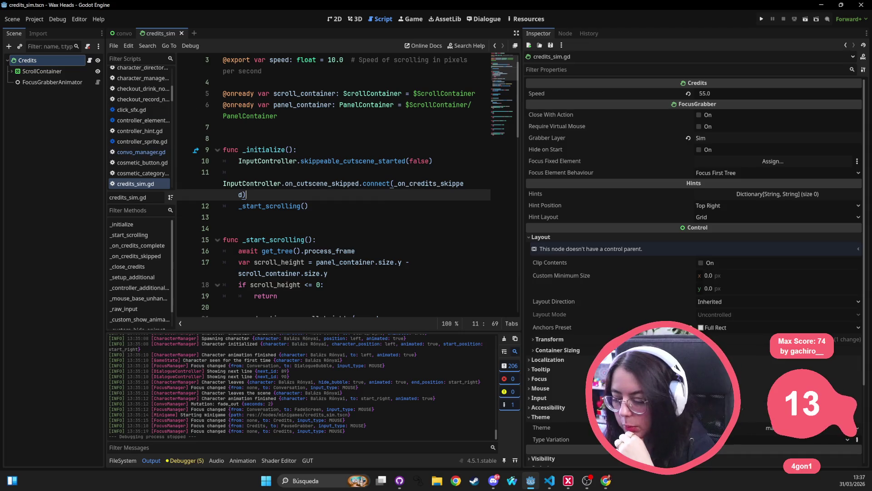
{"action": "left_click", "coordinate": [551, 482]}
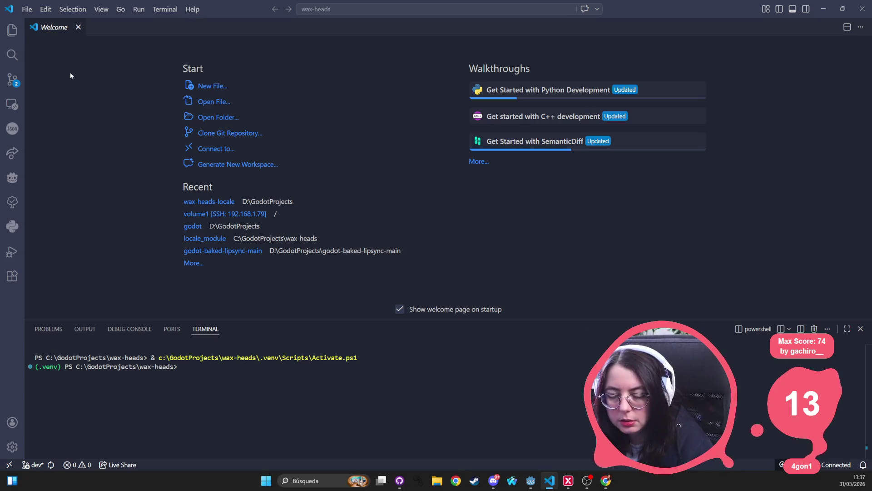
{"action": "key", "text": "alt+Tab"}
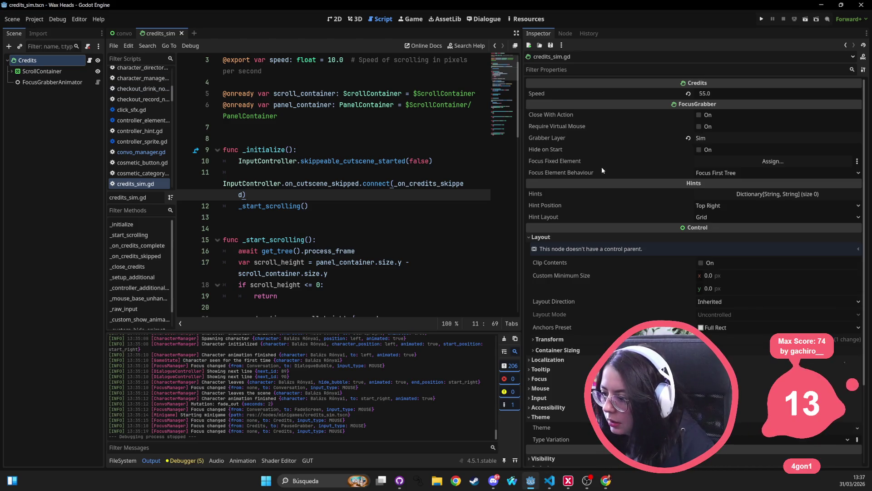
{"action": "left_click", "coordinate": [716, 206]}
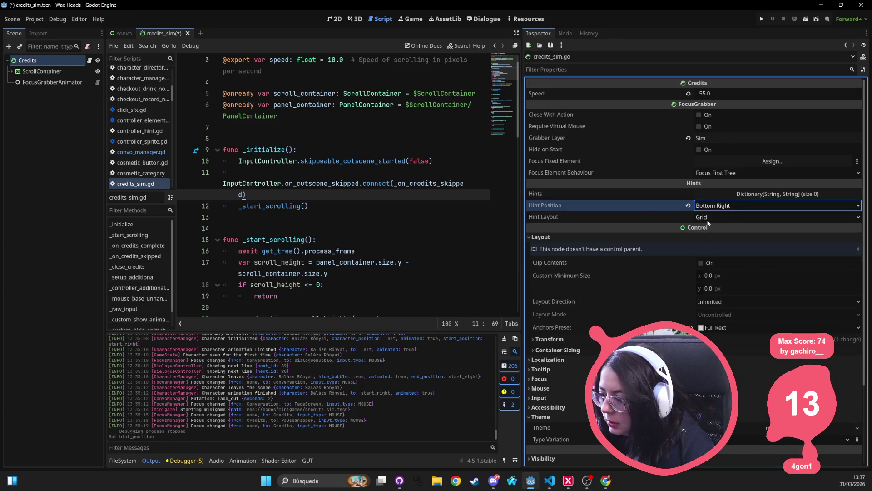
{"action": "left_click", "coordinate": [711, 219]}
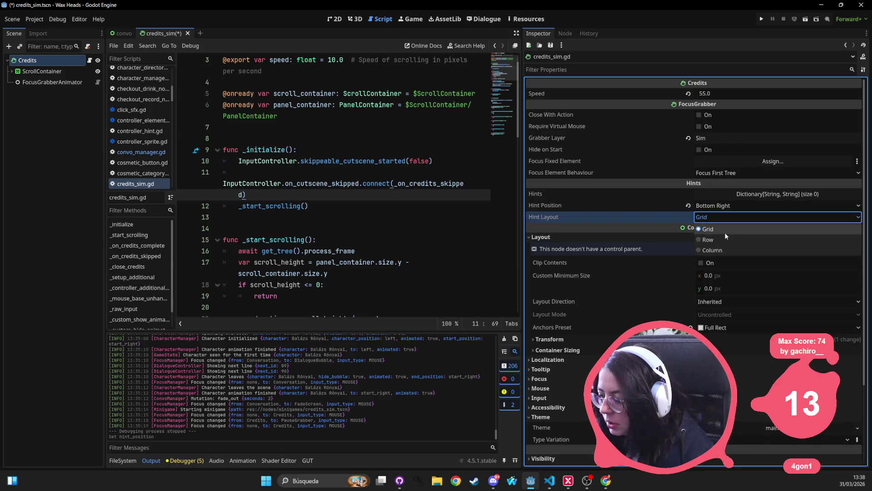
Expand the Hints dictionary and type 'secondary' as a new key.
{"action": "left_click", "coordinate": [768, 196]}
{"action": "left_click", "coordinate": [776, 194]}
{"action": "left_click", "coordinate": [761, 211]}
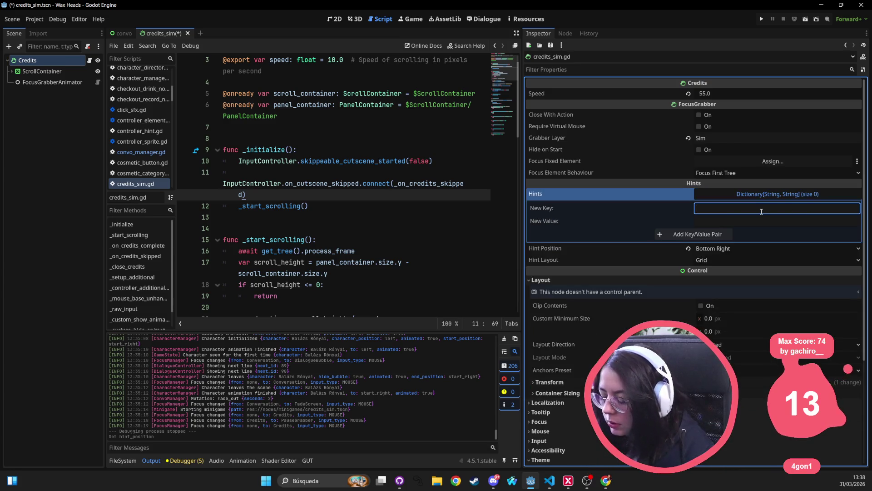
{"action": "type", "text": "se"}
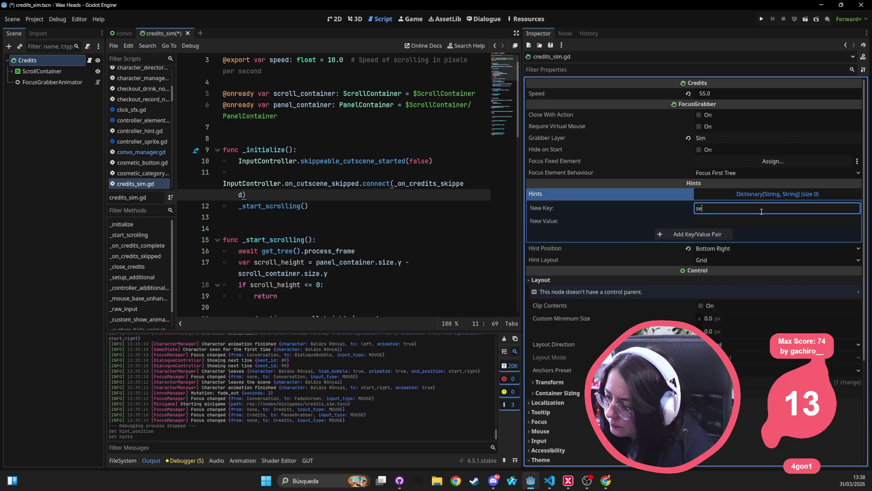
{"action": "type", "text": "co"}
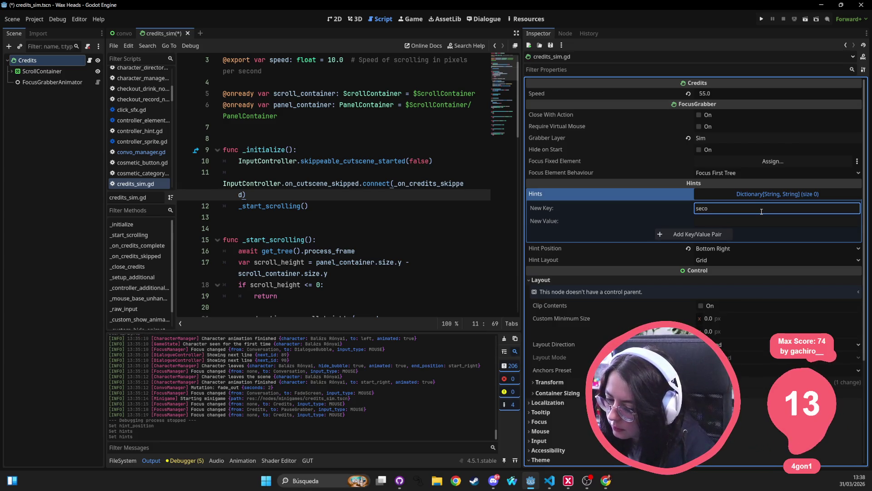
{"action": "type", "text": "ndary"}
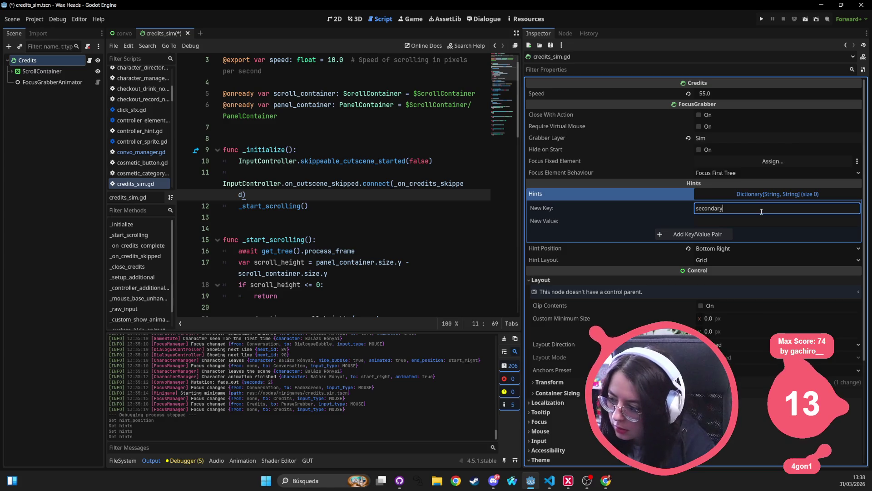
{"action": "left_click", "coordinate": [34, 19]}
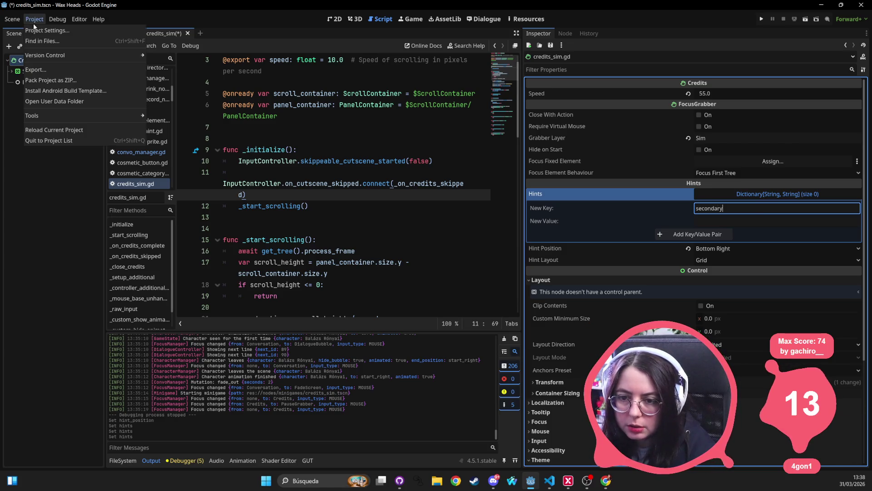
Open the Project Settings Input Map and scroll through the actions to check the select bindings.
{"action": "left_click", "coordinate": [41, 32]}
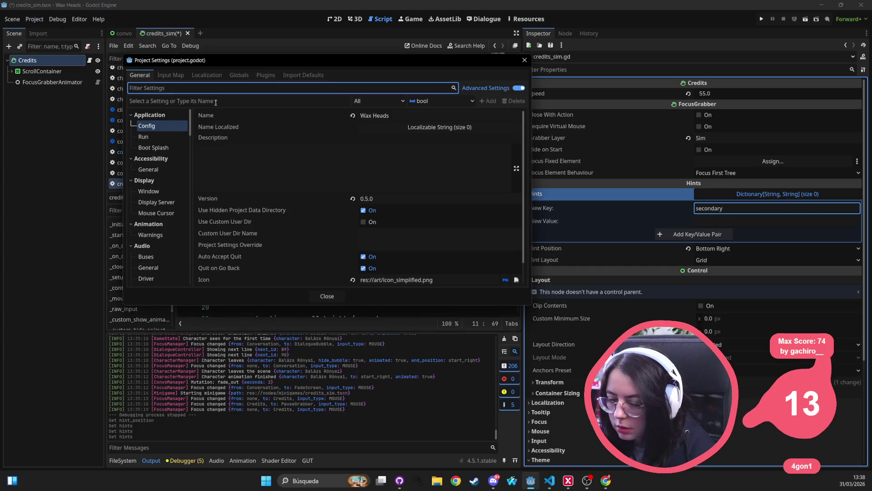
{"action": "left_click", "coordinate": [183, 77]}
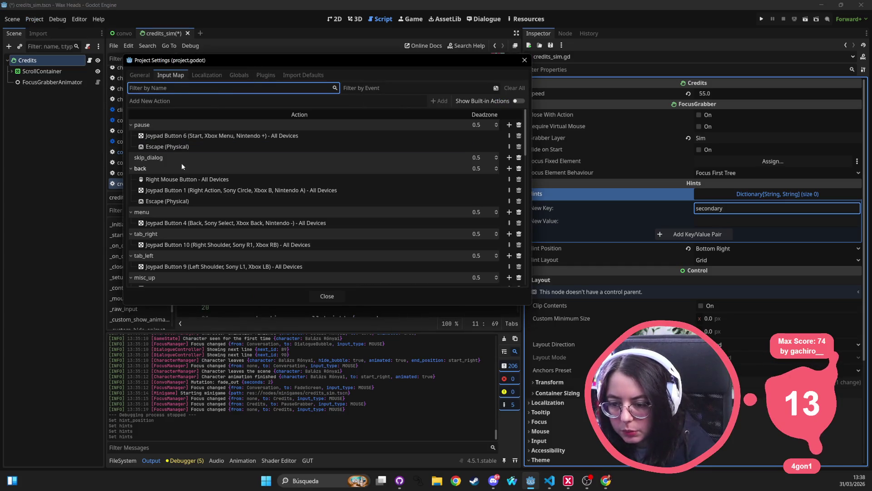
{"action": "scroll", "coordinate": [166, 227], "scroll_direction": "down", "scroll_amount": 5}
{"action": "scroll", "coordinate": [172, 227], "scroll_direction": "up", "scroll_amount": 5}
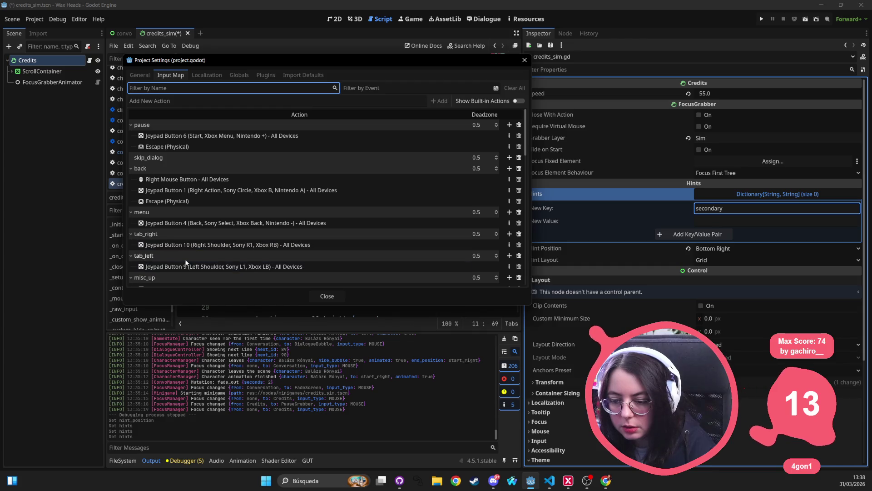
{"action": "scroll", "coordinate": [185, 258], "scroll_direction": "down", "scroll_amount": 3}
{"action": "scroll", "coordinate": [177, 253], "scroll_direction": "down", "scroll_amount": 10}
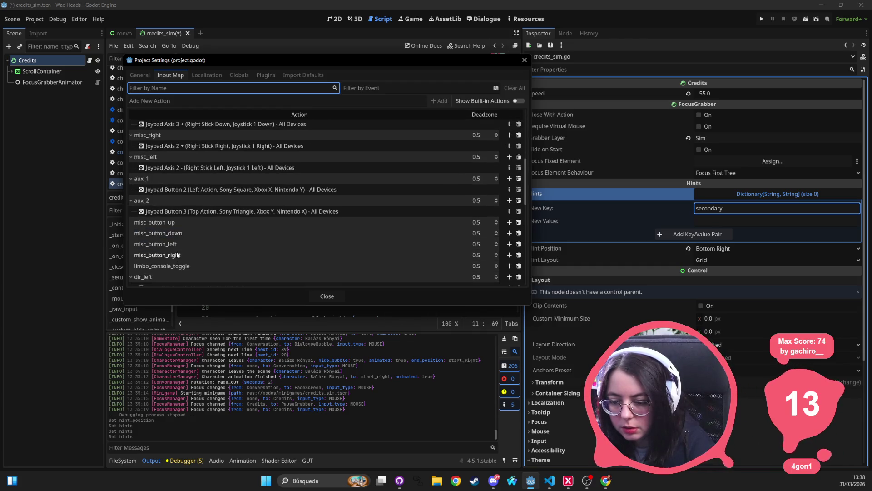
{"action": "scroll", "coordinate": [178, 249], "scroll_direction": "down", "scroll_amount": 12}
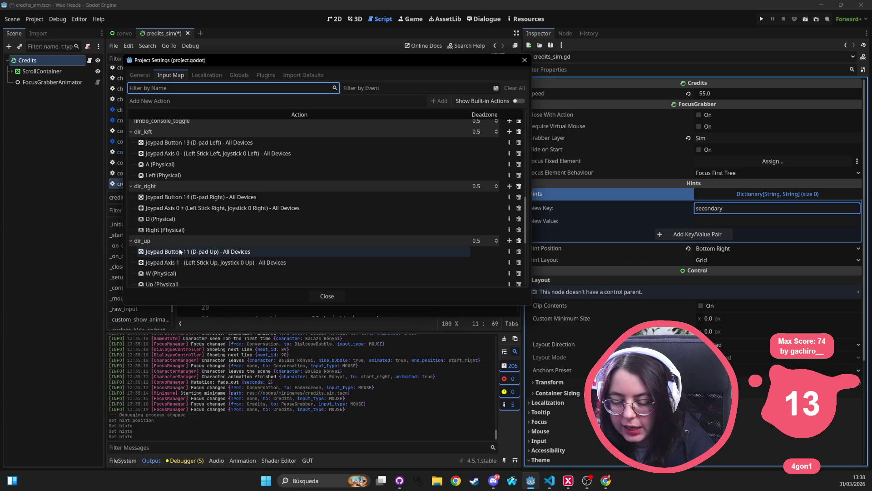
{"action": "scroll", "coordinate": [154, 200], "scroll_direction": "up", "scroll_amount": 3}
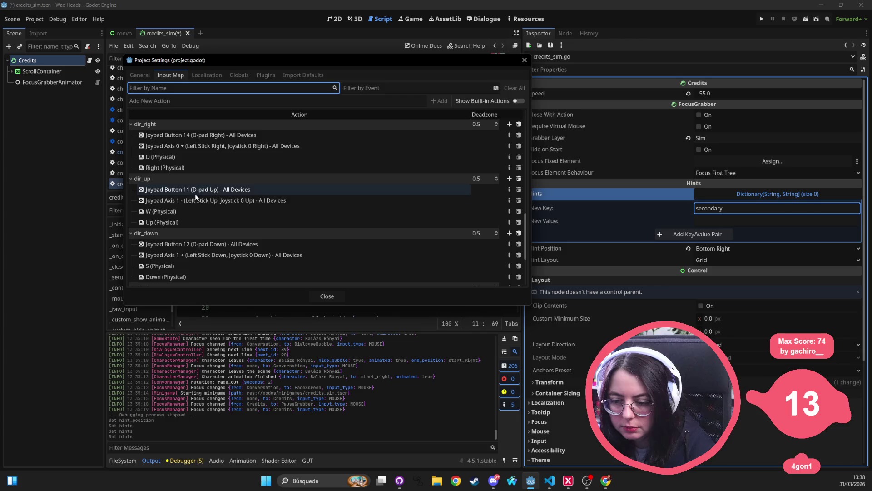
{"action": "scroll", "coordinate": [179, 220], "scroll_direction": "down", "scroll_amount": 7}
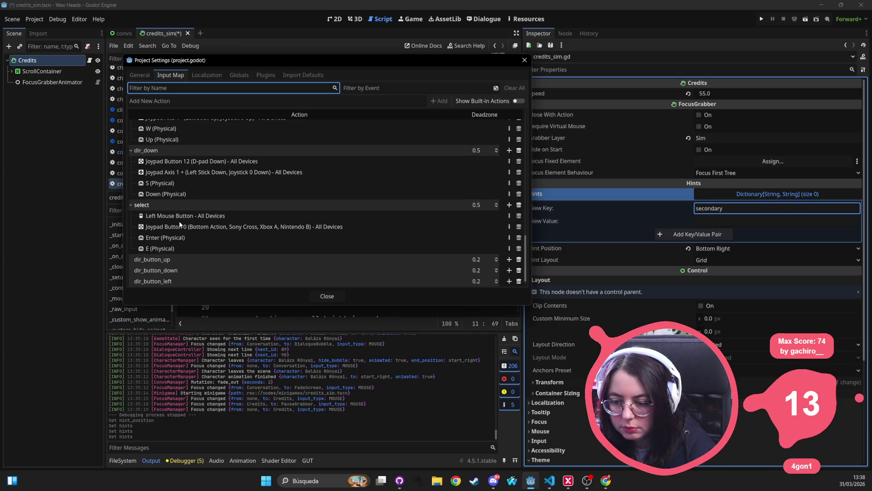
{"action": "scroll", "coordinate": [225, 215], "scroll_direction": "up", "scroll_amount": 9}
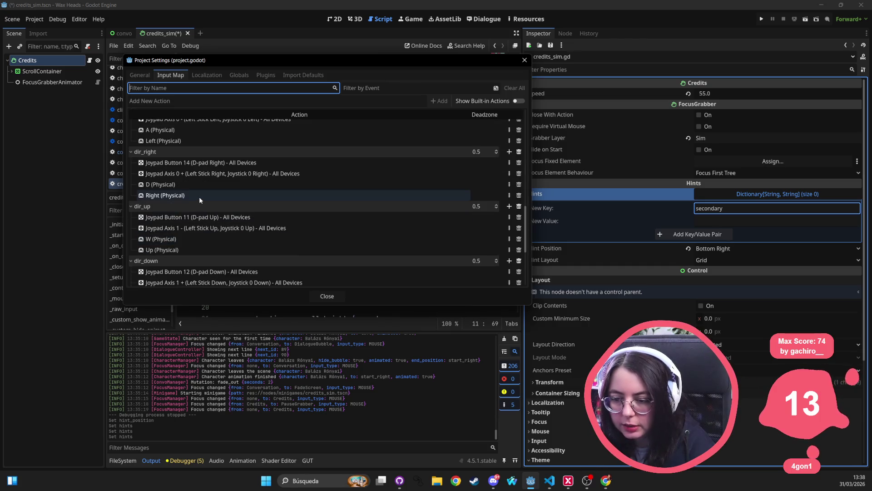
{"action": "scroll", "coordinate": [199, 197], "scroll_direction": "up", "scroll_amount": 5}
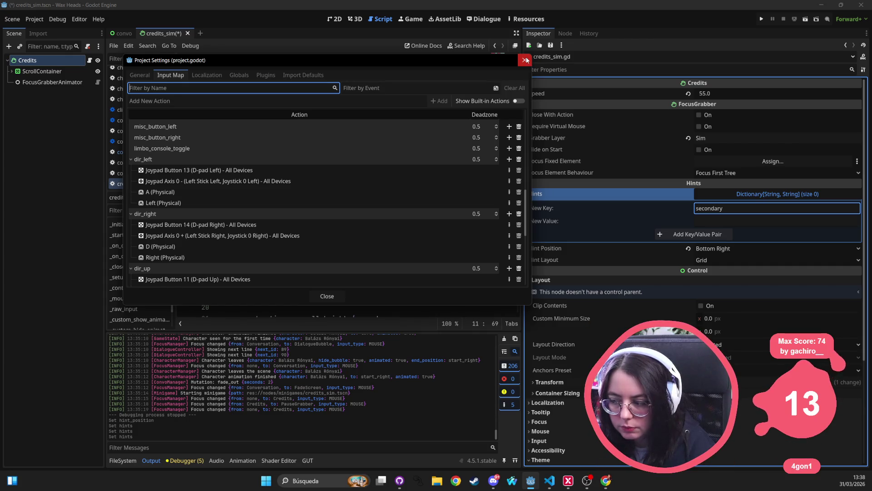
{"action": "scroll", "coordinate": [288, 169], "scroll_direction": "up", "scroll_amount": 10}
{"action": "scroll", "coordinate": [287, 168], "scroll_direction": "up", "scroll_amount": 3}
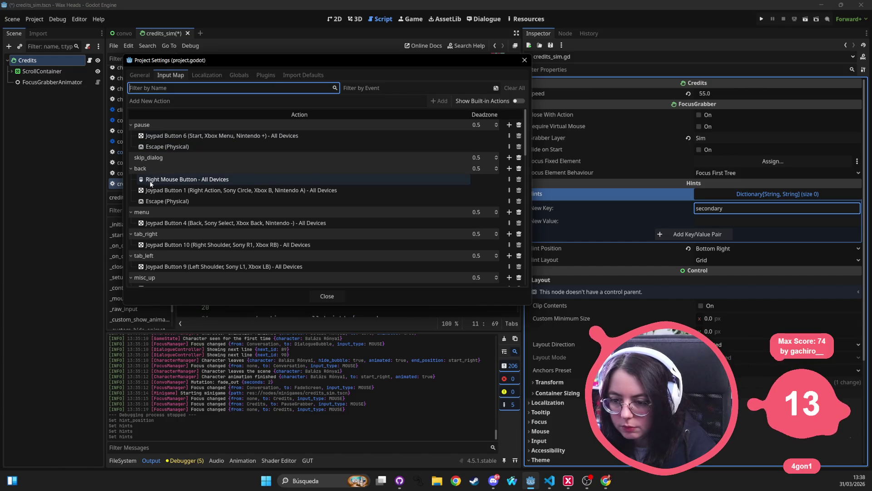
Review the back action's bindings, leave its name unchanged, and close Project Settings.
{"action": "key", "text": "alt+Tab"}
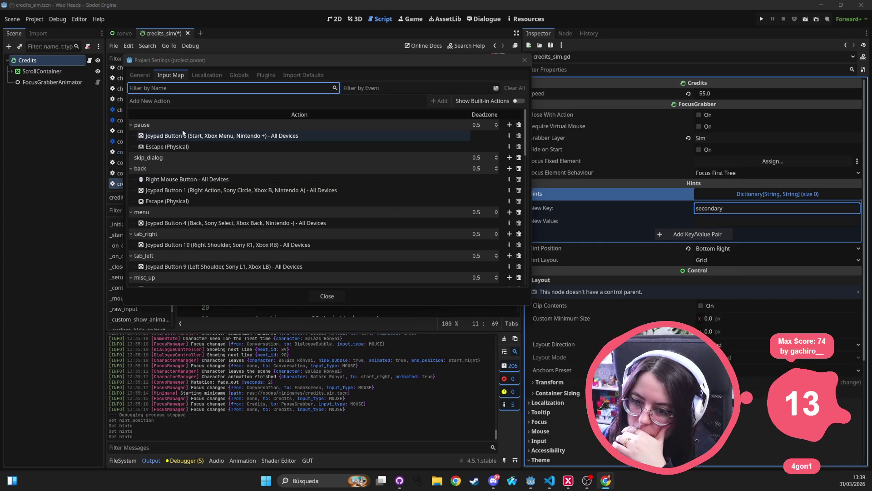
{"action": "left_click", "coordinate": [130, 168]}
{"action": "double_click", "coordinate": [161, 169]}
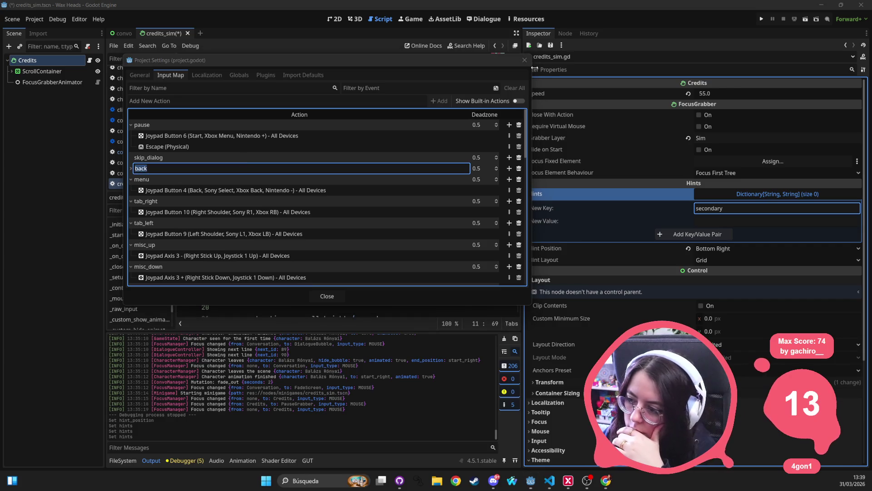
{"action": "left_click", "coordinate": [698, 208]}
{"action": "left_click", "coordinate": [525, 60]}
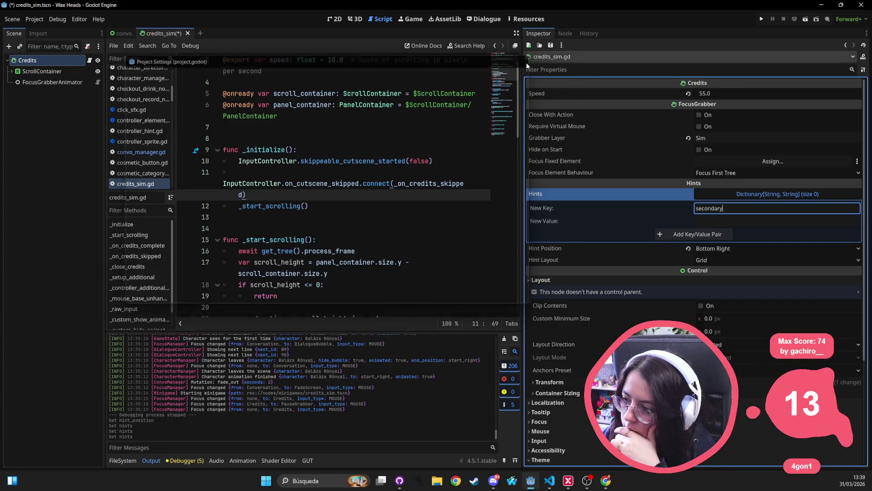
Clear the leftover 'secondary' hint key and show credits_sim in 2D, cancelling Add Child Node.
{"action": "key", "text": "ctrl+a"}
{"action": "key", "text": "BackSpace"}
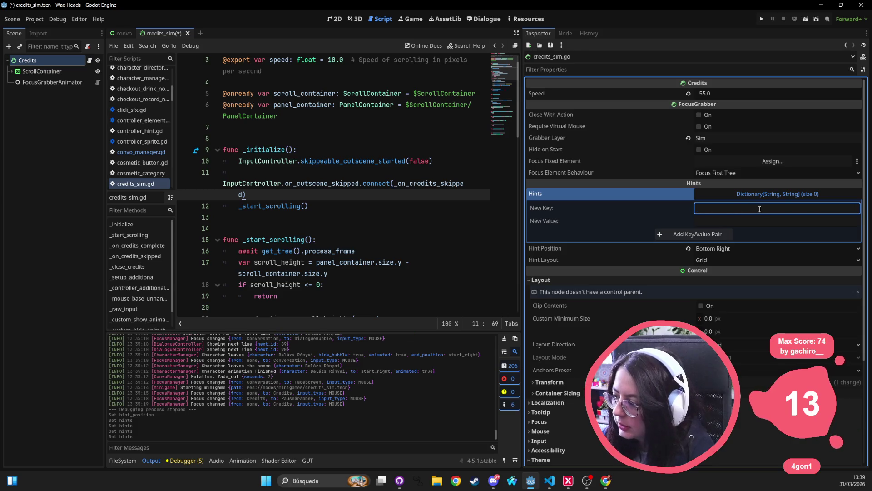
{"action": "left_click", "coordinate": [336, 19]}
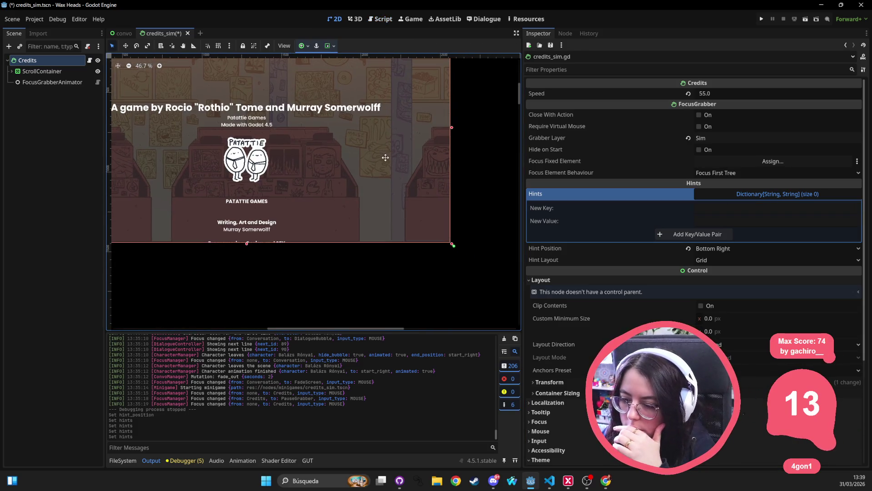
{"action": "right_click", "coordinate": [60, 61]}
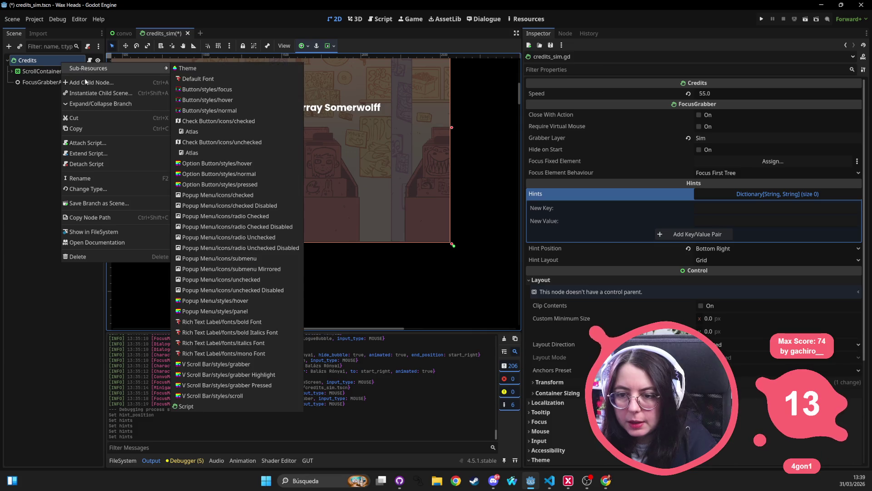
{"action": "left_click", "coordinate": [84, 83]}
{"action": "key", "text": "Escape"}
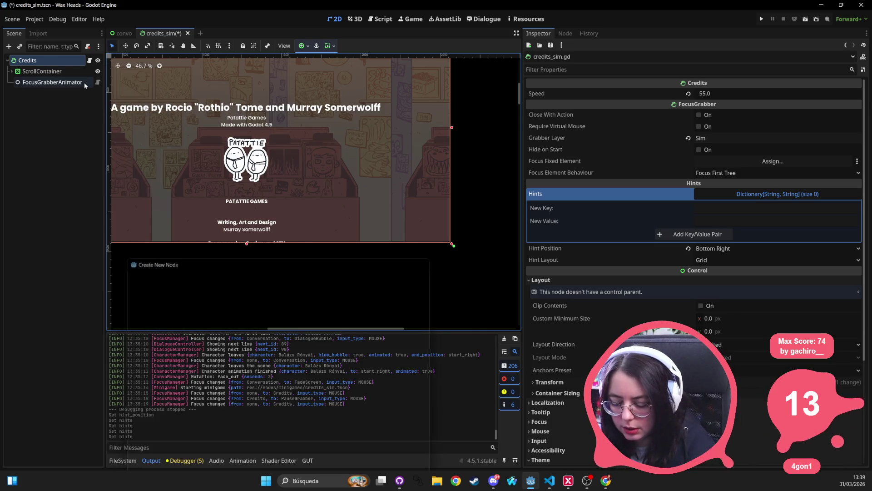
Filter the FileSystem dock by 'action' to list files like on_selected_action.gd.
{"action": "left_click", "coordinate": [123, 461]}
{"action": "left_click", "coordinate": [225, 353]}
{"action": "type", "text": "action"}
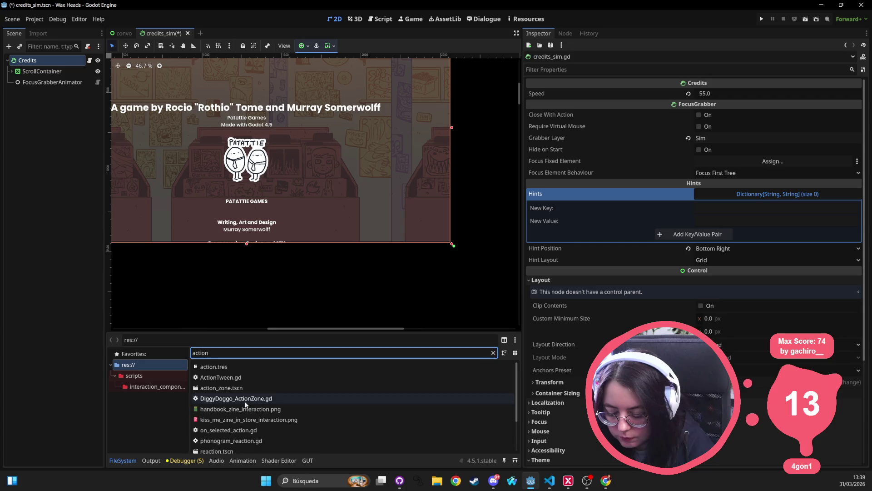
{"action": "scroll", "coordinate": [259, 425], "scroll_direction": "down", "scroll_amount": 3}
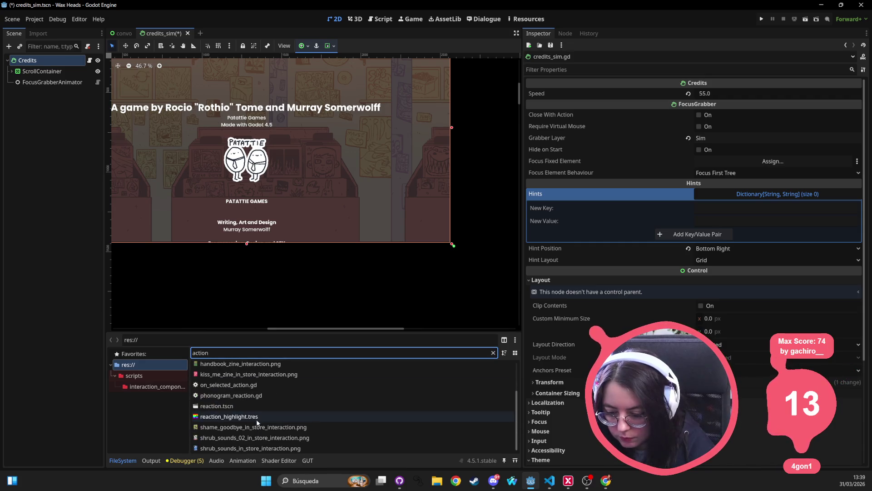
{"action": "scroll", "coordinate": [255, 323], "scroll_direction": "down", "scroll_amount": 1}
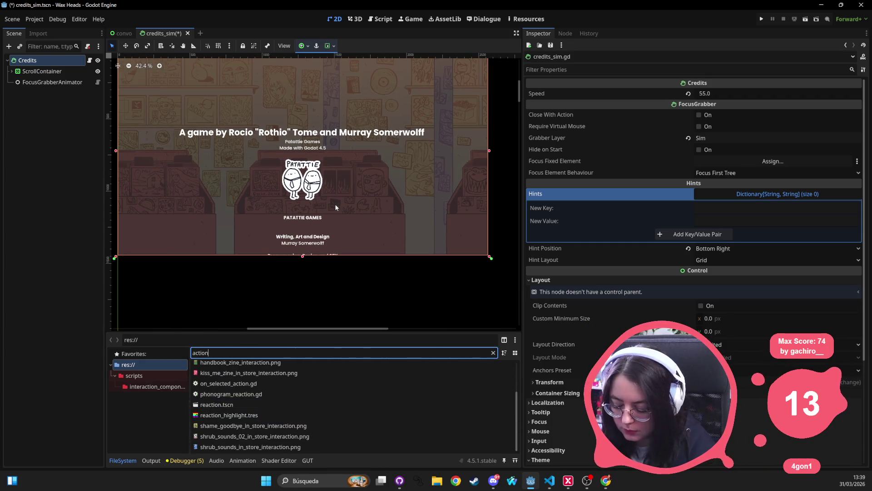
Open convo.tscn via quick scene search and select the Action hint under BubbleSpriteRight.
{"action": "key", "text": "alt+shift+o"}
{"action": "type", "text": "convo"}
{"action": "key", "text": "Return"}
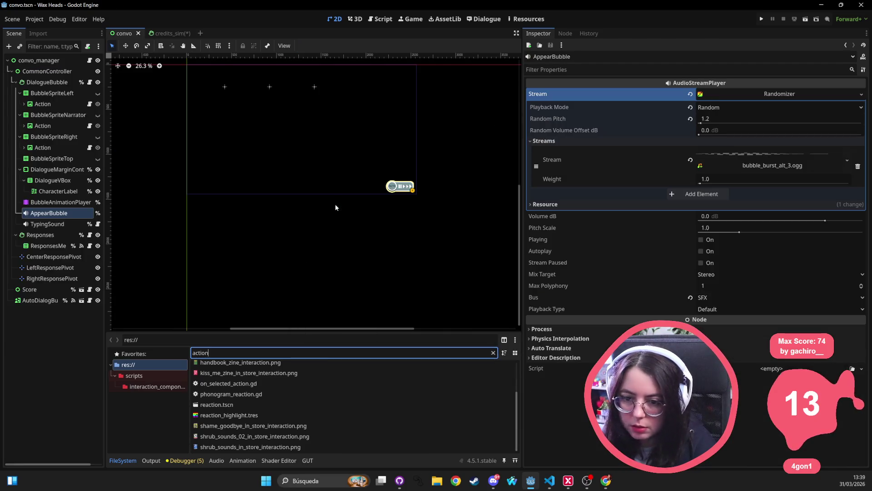
{"action": "left_click", "coordinate": [54, 147]}
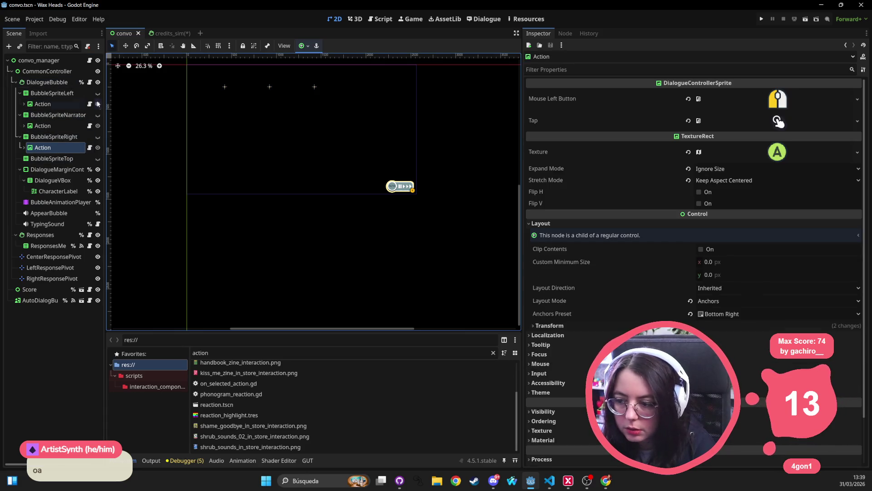
Paste the Action hint into credits_sim and position it at the bottom-right corner.
{"action": "left_click", "coordinate": [169, 34]}
{"action": "key", "text": "ctrl+v"}
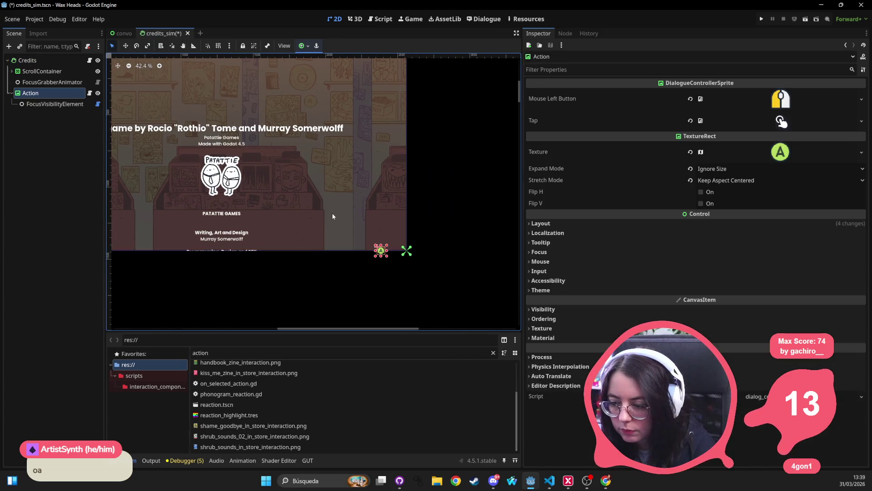
{"action": "mouse_move", "coordinate": [385, 253]}
{"action": "left_mouse_down"}
{"action": "mouse_move", "coordinate": [380, 241]}
{"action": "mouse_move", "coordinate": [353, 249]}
{"action": "mouse_move", "coordinate": [368, 249]}
{"action": "left_mouse_up"}
{"action": "scroll", "coordinate": [346, 245], "scroll_direction": "right", "scroll_amount": 2}
{"action": "scroll", "coordinate": [421, 244], "scroll_direction": "up", "scroll_amount": 6}
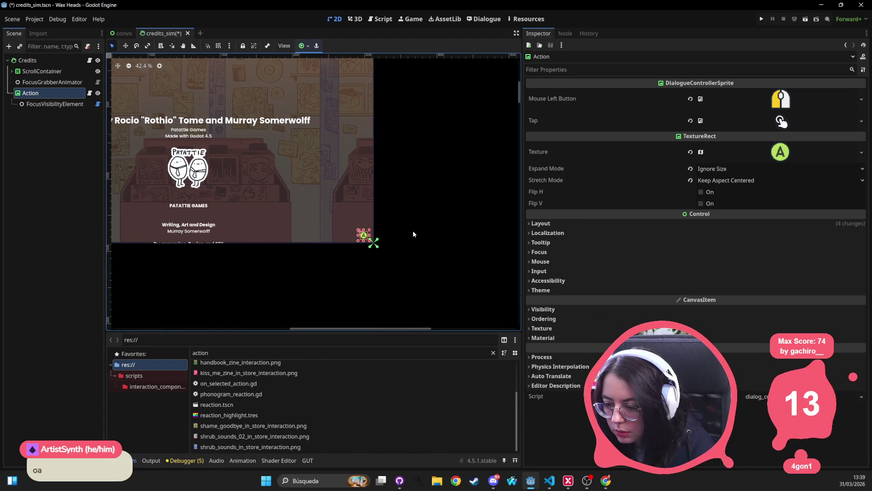
{"action": "left_click", "coordinate": [360, 243]}
{"action": "left_click", "coordinate": [317, 240]}
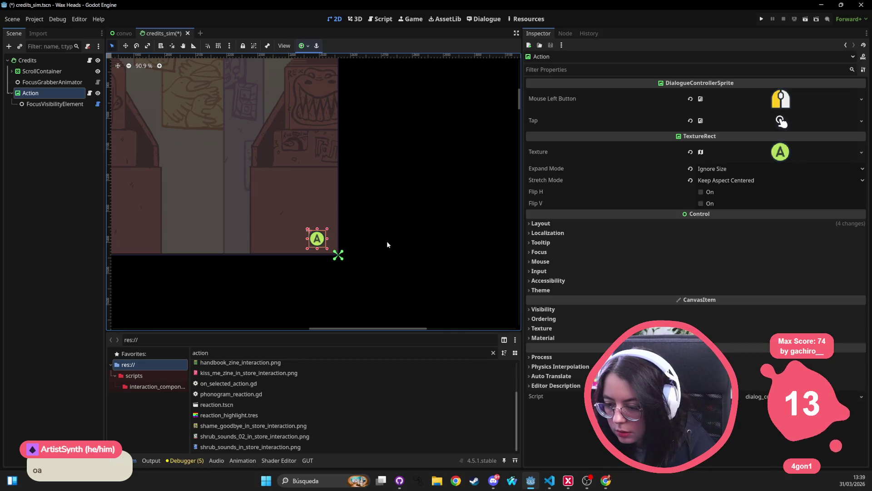
{"action": "scroll", "coordinate": [301, 281], "scroll_direction": "left", "scroll_amount": 2}
{"action": "left_click", "coordinate": [59, 60]}
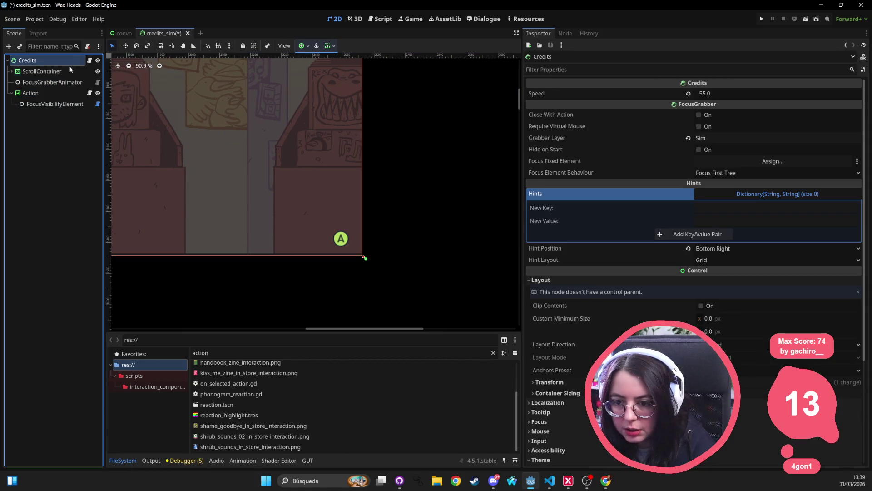
{"action": "right_click", "coordinate": [39, 62]}
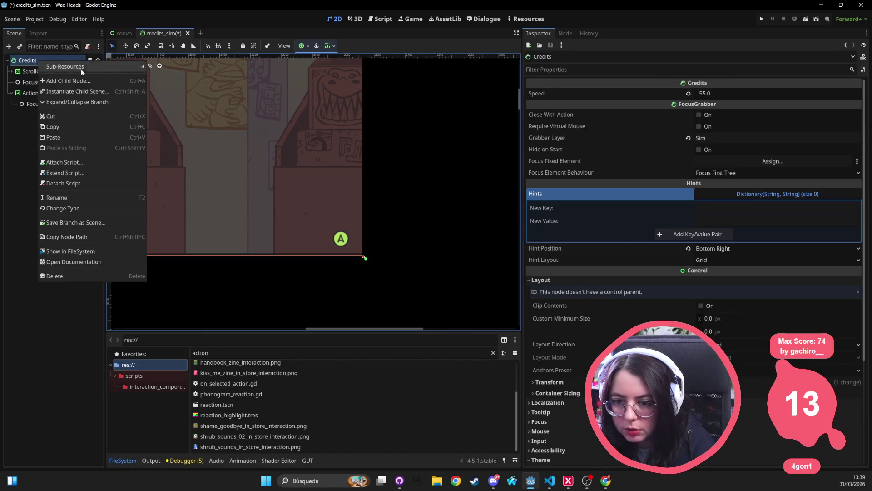
{"action": "left_click", "coordinate": [433, 228]}
{"action": "left_click", "coordinate": [340, 240]}
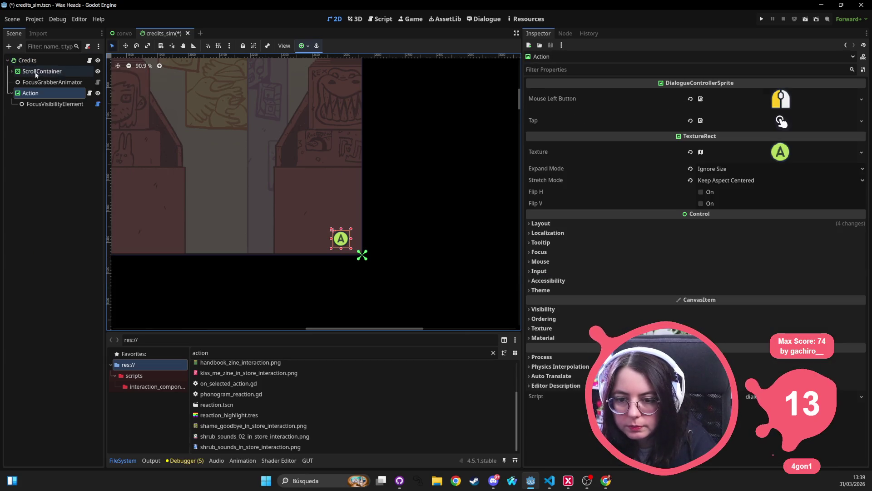
{"action": "key", "text": "ctrl+o"}
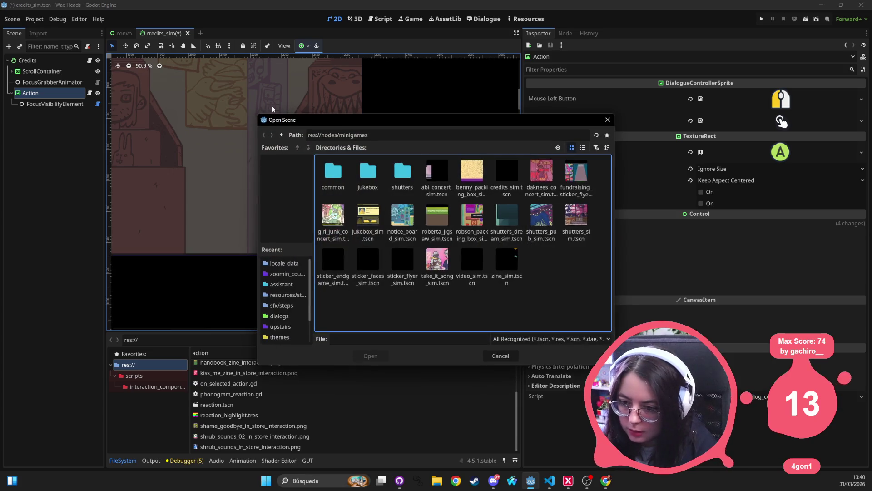
Open record_zoom_in.tscn using the quick scene search for 'zoom in tscn'.
{"action": "key", "text": "z"}
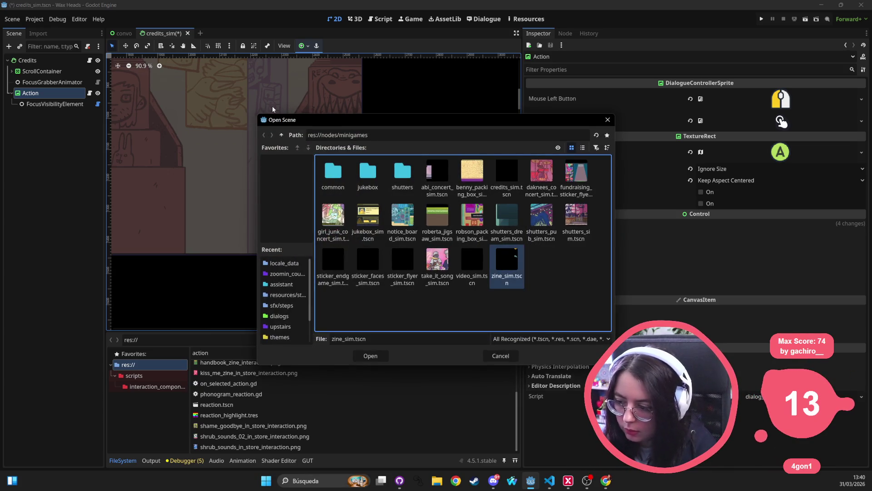
{"action": "key", "text": "Escape"}
{"action": "key", "text": "alt+shift+o"}
{"action": "type", "text": "zoom in tscn"}
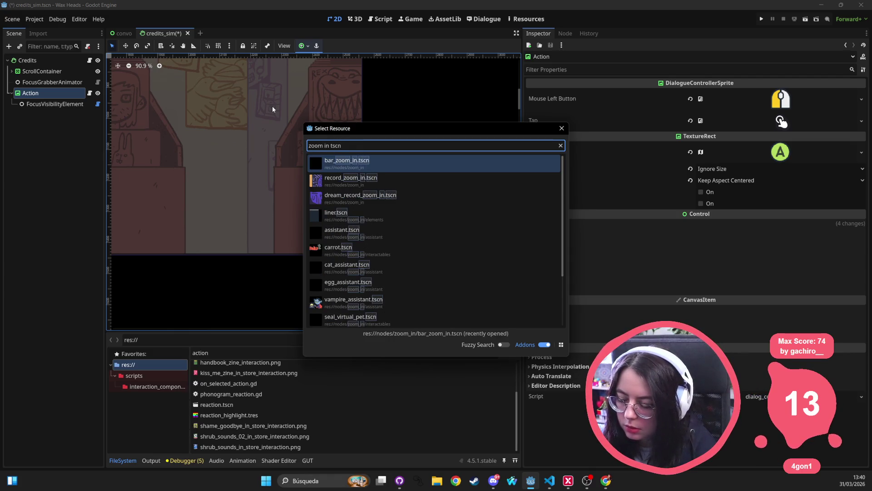
{"action": "key", "text": "Down"}
{"action": "key", "text": "Return"}
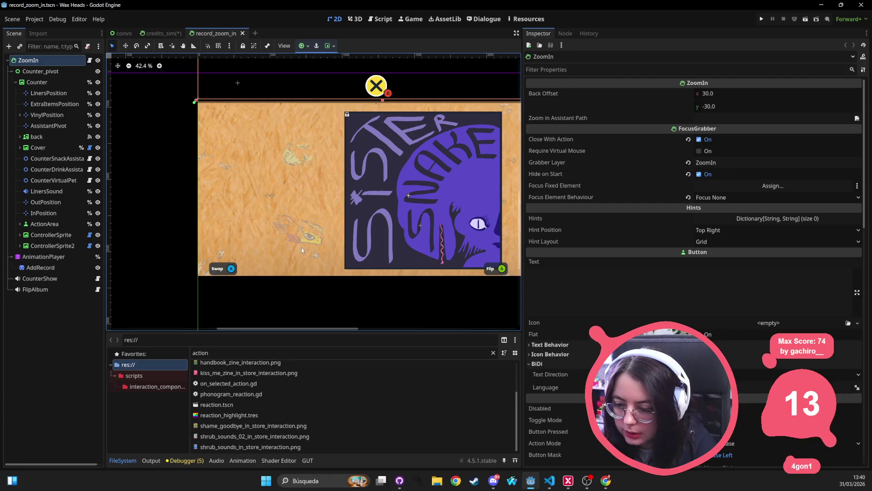
Select the PanelContainer under the Swap hint's ControllerSprite2, then return to credits_sim.
{"action": "left_click", "coordinate": [231, 268]}
{"action": "left_click", "coordinate": [51, 246]}
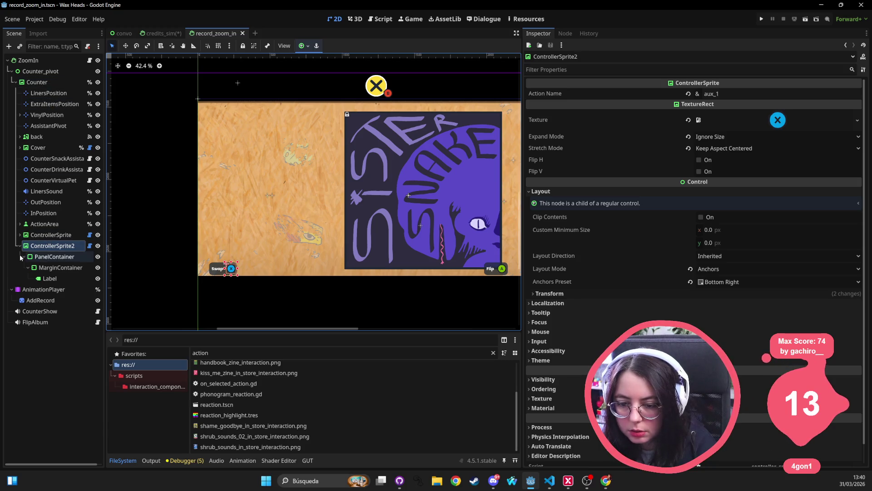
{"action": "left_click", "coordinate": [46, 257]}
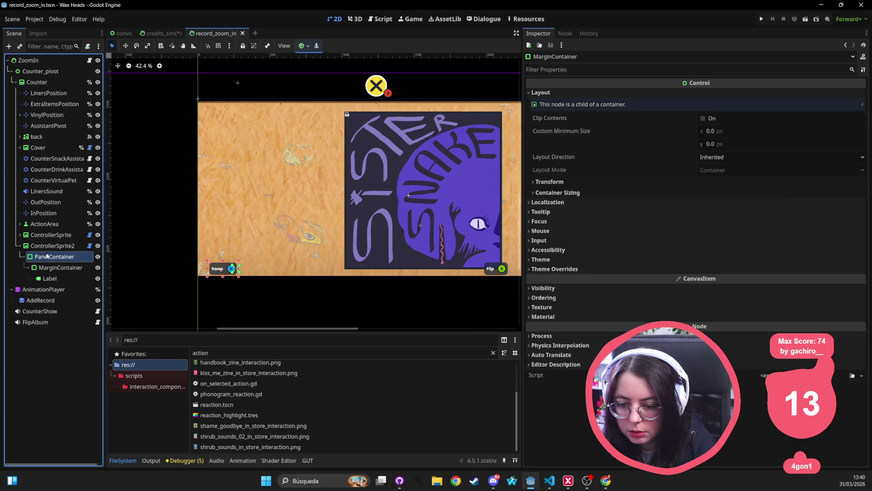
{"action": "left_click", "coordinate": [48, 248]}
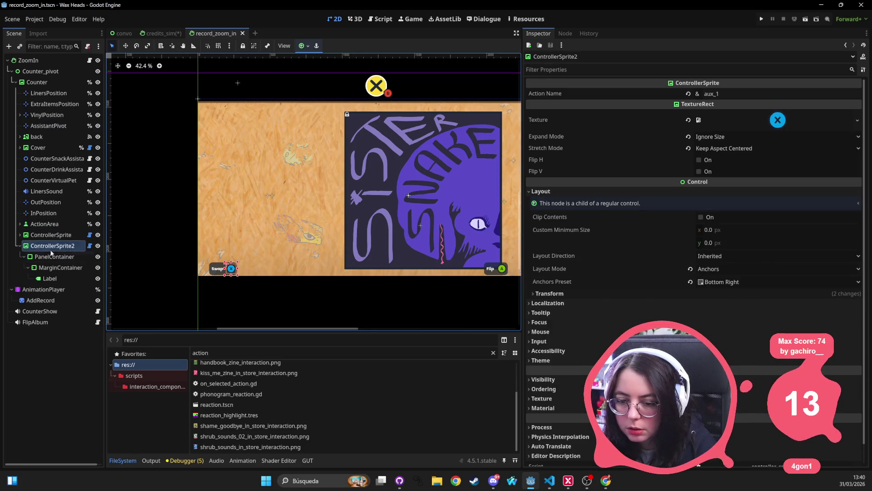
{"action": "left_click", "coordinate": [45, 257]}
{"action": "left_click", "coordinate": [157, 34]}
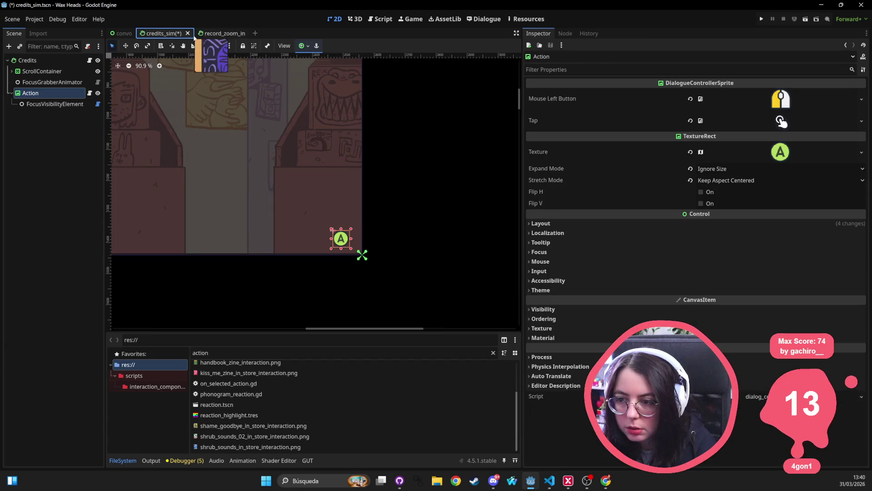
Nudge the pasted Swap panel beside the A button and delete the Label's 'Swap' text.
{"action": "left_click", "coordinate": [348, 238]}
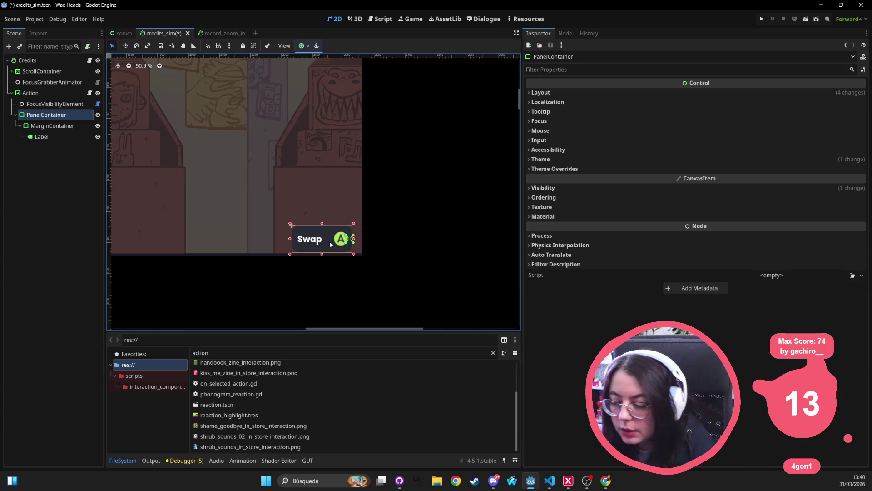
{"action": "left_click_drag", "start_coordinate": [330, 244], "coordinate": [331, 240]}
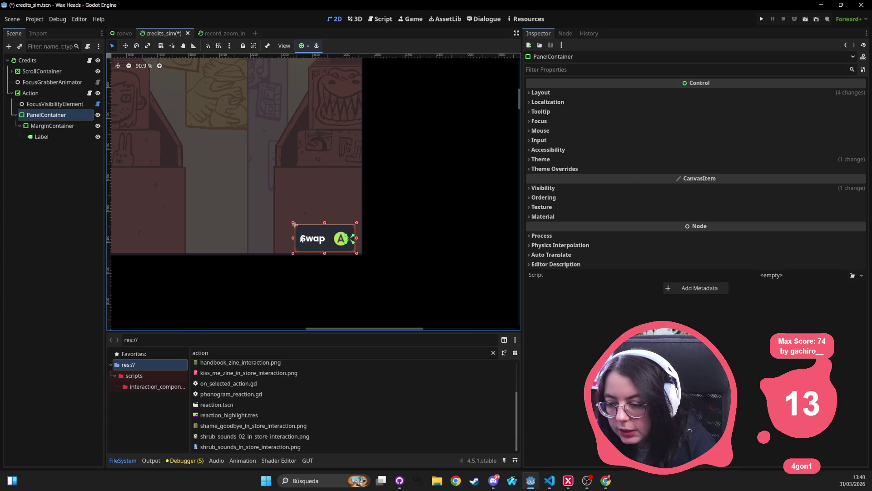
{"action": "left_click", "coordinate": [41, 127]}
{"action": "left_click", "coordinate": [41, 136]}
{"action": "left_click", "coordinate": [590, 123]}
{"action": "key", "text": "ctrl+a"}
{"action": "key", "text": "BackSpace"}
Insert a fast-forward ⏩ emoji into the Label via the emoji picker, removing extras.
{"action": "key", "text": "super+period"}
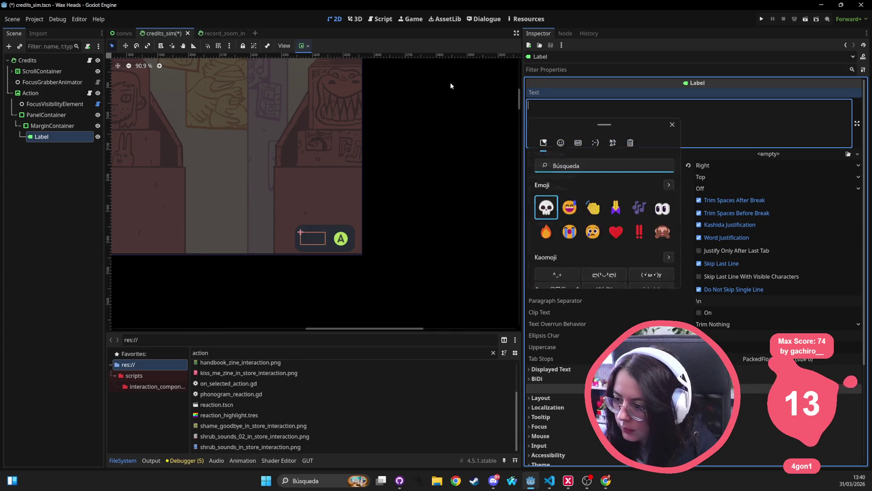
{"action": "type", "text": "flec"}
{"action": "key", "text": "BackSpace"}
{"action": "key", "text": "BackSpace"}
{"action": "key", "text": "BackSpace"}
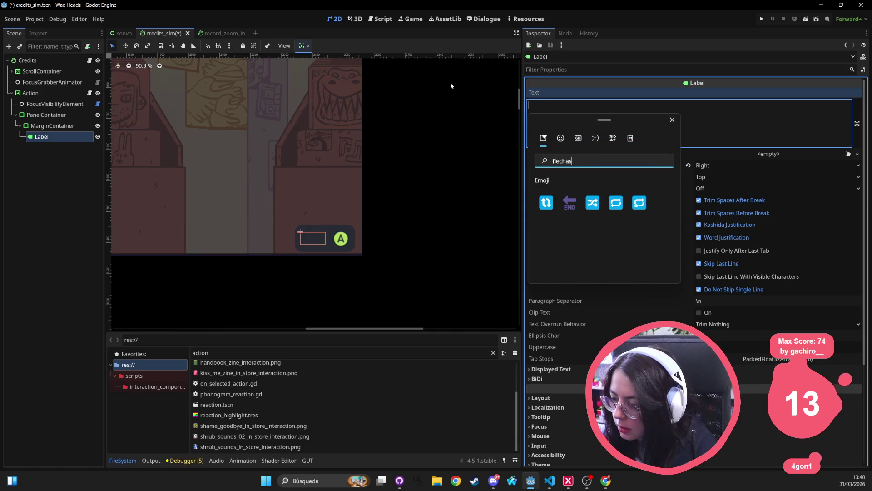
{"action": "type", "text": "advan"}
{"action": "key", "text": "BackSpace"}
{"action": "key", "text": "BackSpace"}
{"action": "key", "text": "BackSpace"}
{"action": "type", "text": "vanza"}
{"action": "left_click", "coordinate": [546, 203]}
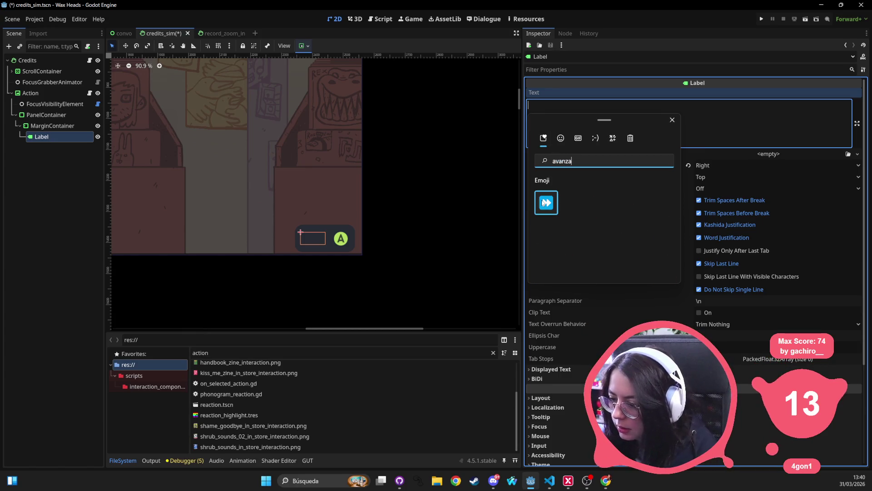
{"action": "double_click", "coordinate": [547, 202]}
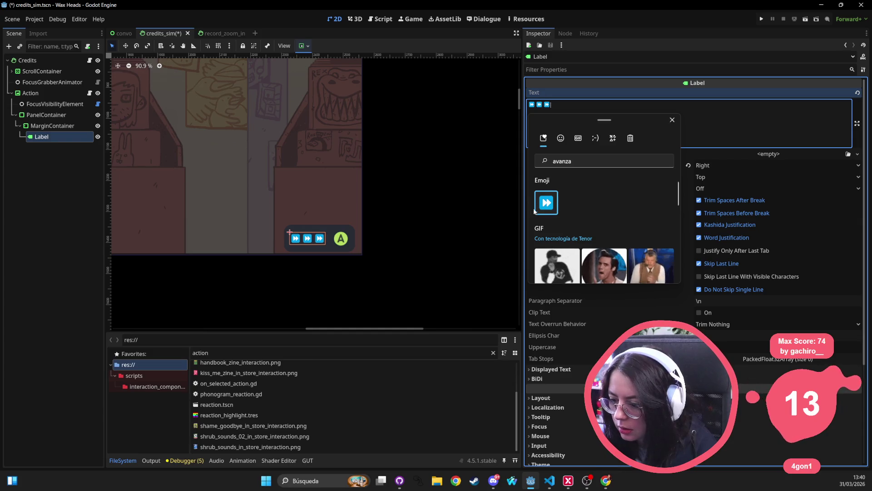
{"action": "key", "text": "Escape"}
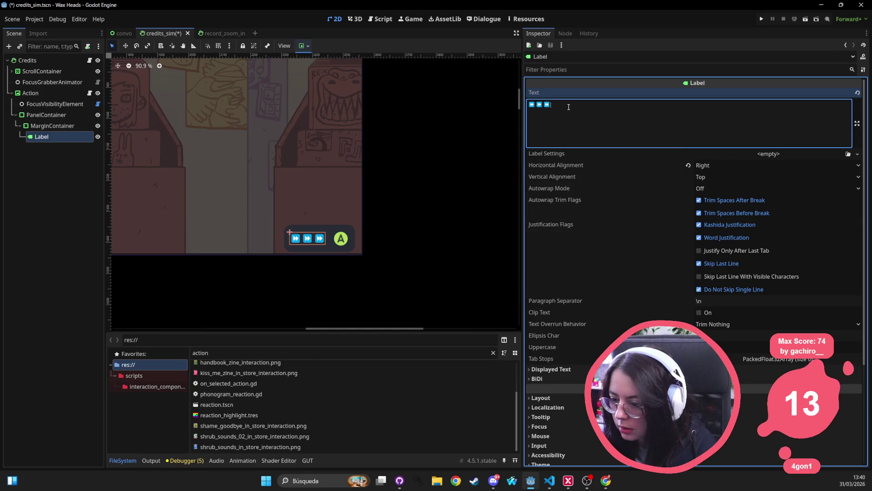
{"action": "key", "text": "BackSpace"}
{"action": "key", "text": "BackSpace"}
Reselect the Label and delete the fast-forward emoji, leaving its text empty.
{"action": "left_click", "coordinate": [451, 178]}
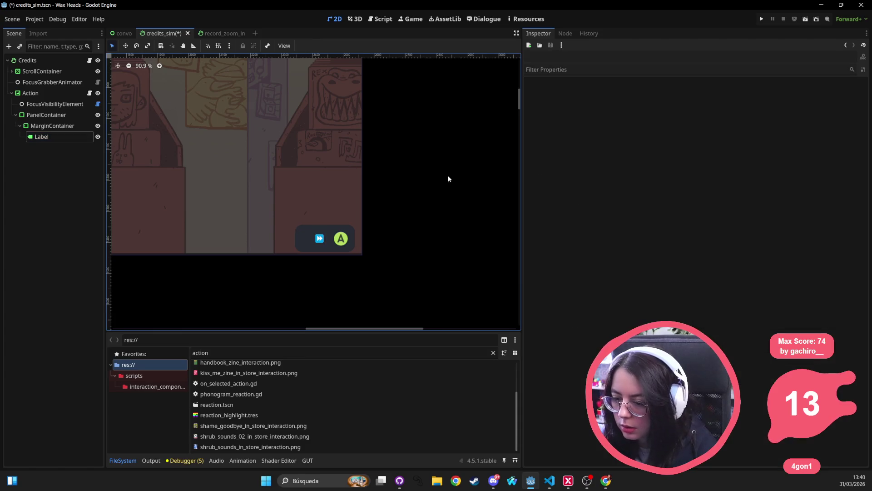
{"action": "left_click", "coordinate": [319, 242]}
{"action": "left_click", "coordinate": [579, 103]}
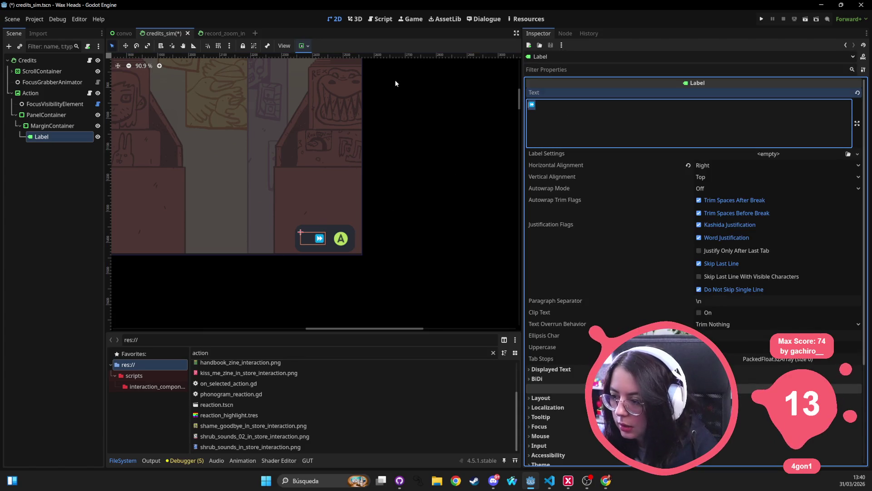
{"action": "key", "text": "BackSpace"}
Change the skip hint's Label to a RichTextLabel and enable BBCode.
{"action": "right_click", "coordinate": [40, 136]}
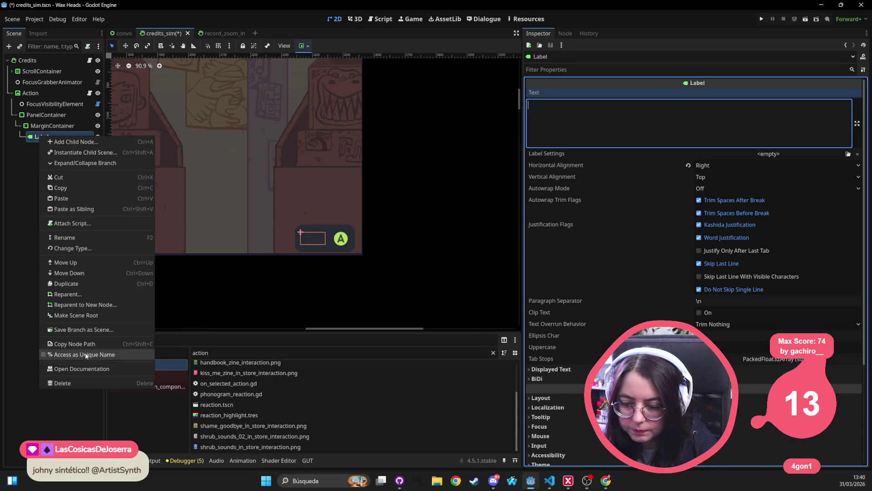
{"action": "left_click", "coordinate": [84, 248]}
{"action": "type", "text": "rich"}
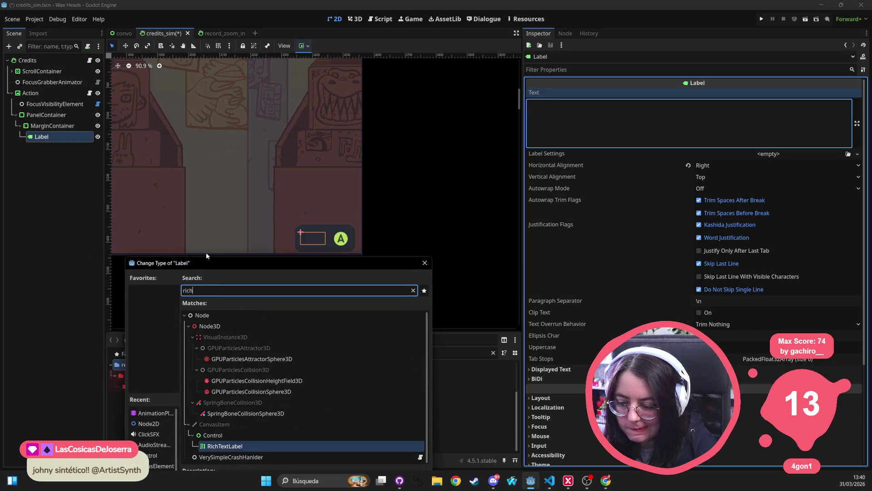
{"action": "key", "text": "Return"}
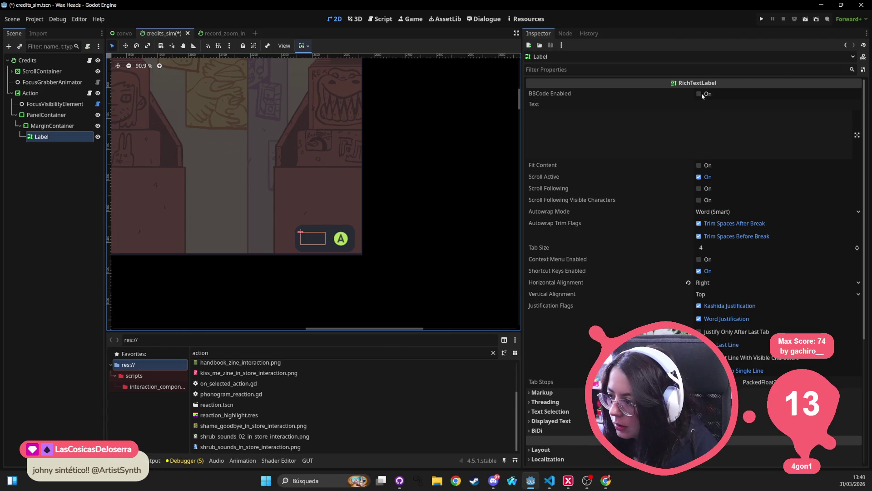
{"action": "left_click", "coordinate": [702, 95]}
Begin editing the rich label's text and clear the project file filter.
{"action": "left_click", "coordinate": [682, 131]}
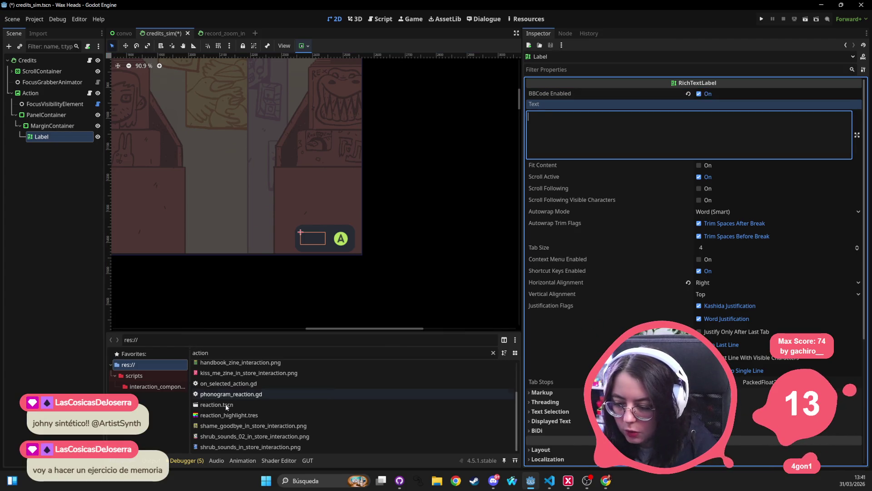
{"action": "left_click", "coordinate": [390, 353]}
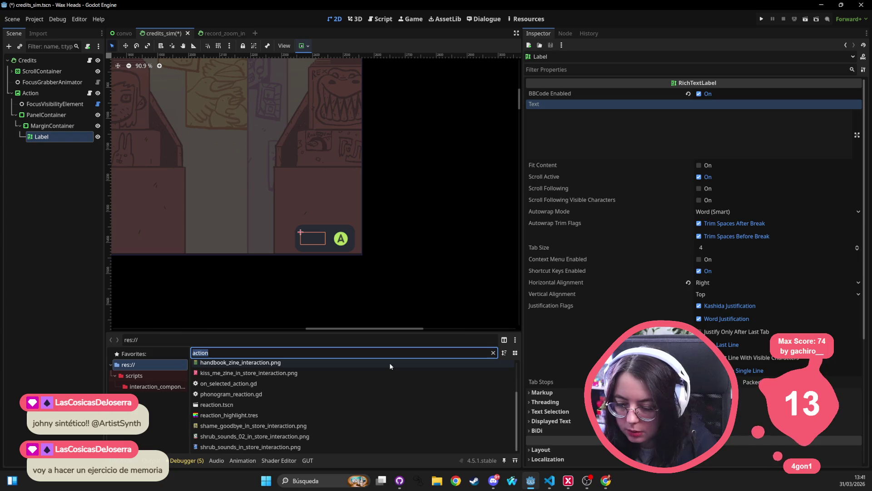
{"action": "type", "text": "b"}
{"action": "key", "text": "BackSpace"}
Filter the project files by 'skip', then clear the filter.
{"action": "type", "text": "skip"}
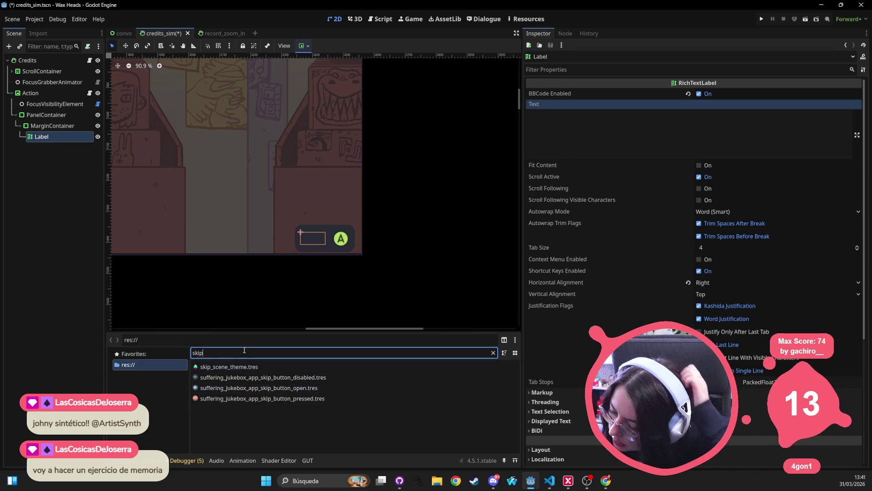
{"action": "key", "text": "ctrl+a"}
{"action": "type", "text": "a"}
{"action": "key", "text": "BackSpace"}
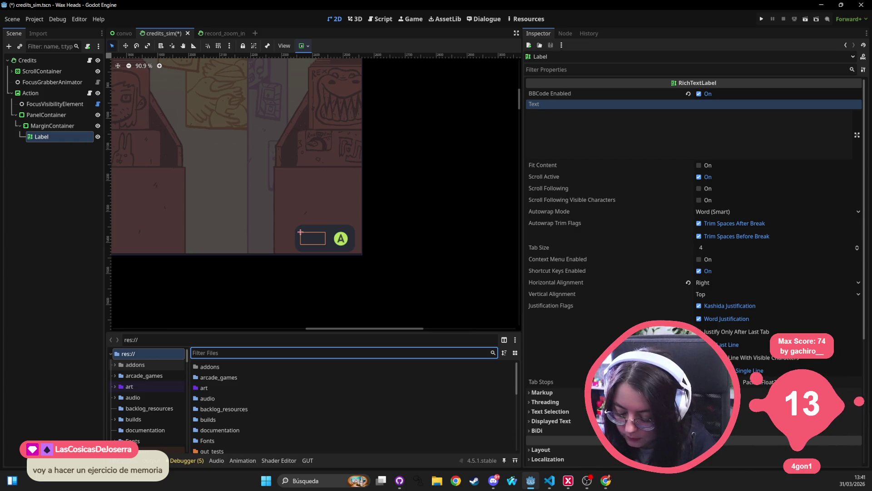
Filter files by 'auto' and try dragging ui_hud_auto_container_triangle_icon.png into the scene.
{"action": "type", "text": "auto"}
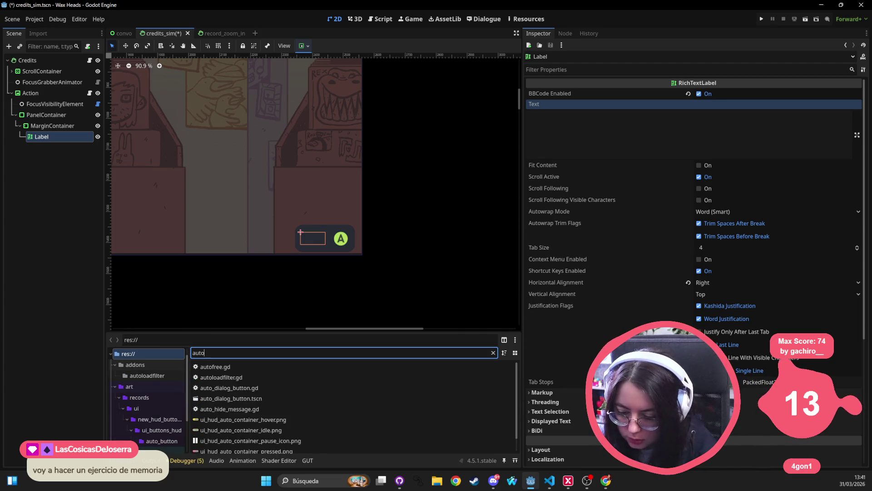
{"action": "mouse_move", "coordinate": [232, 430]}
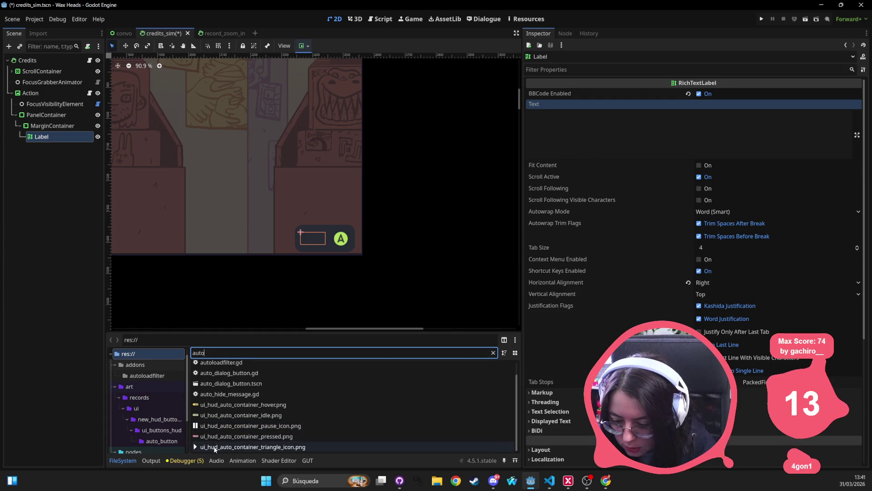
{"action": "scroll", "coordinate": [206, 447], "scroll_direction": "down", "scroll_amount": 1}
{"action": "mouse_move", "coordinate": [205, 447]}
{"action": "left_mouse_down"}
{"action": "mouse_move", "coordinate": [584, 97]}
{"action": "mouse_move", "coordinate": [547, 142]}
{"action": "left_mouse_up"}
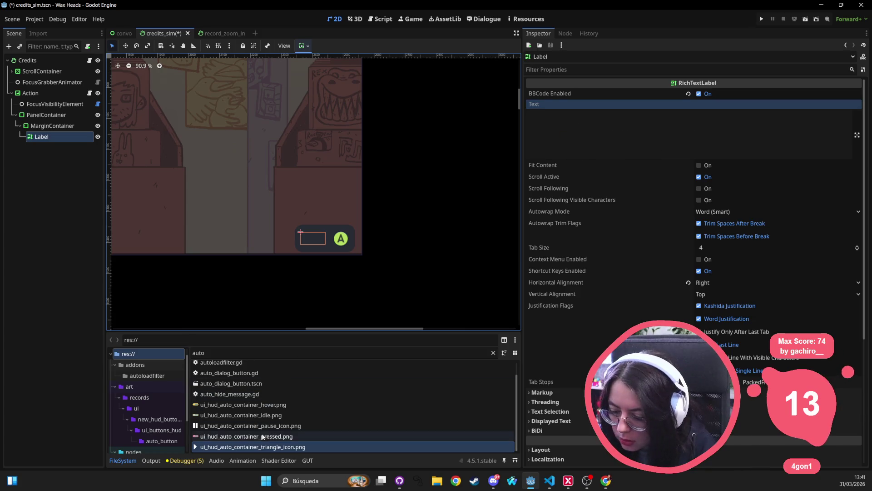
{"action": "mouse_move", "coordinate": [262, 449]}
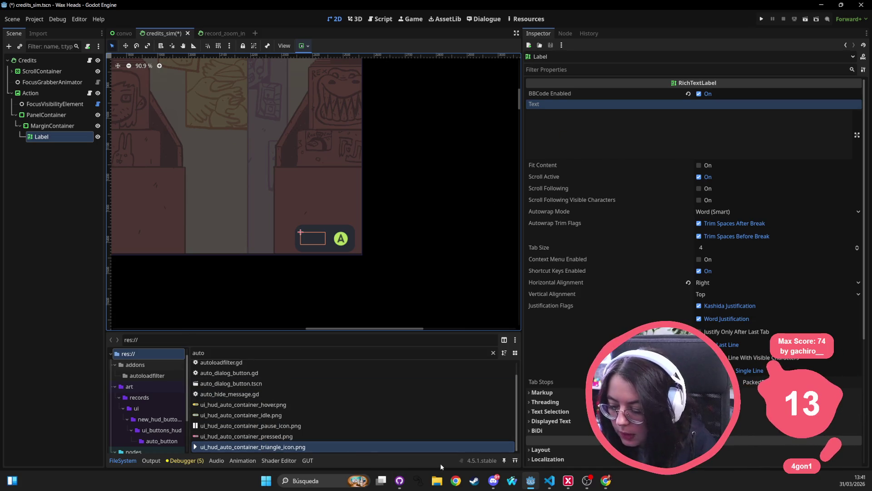
{"action": "left_click", "coordinate": [608, 488]}
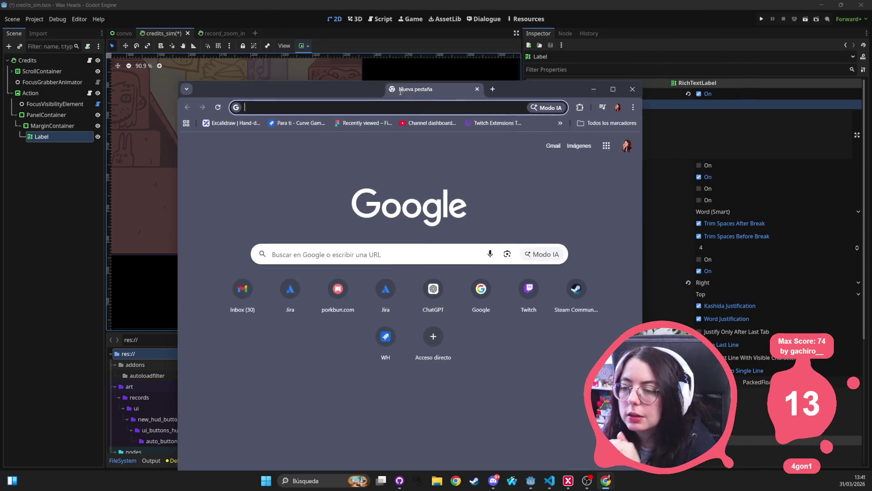
Search Google for 'ascii triangle right'.
{"action": "left_click_drag", "start_coordinate": [398, 83], "coordinate": [387, 98]}
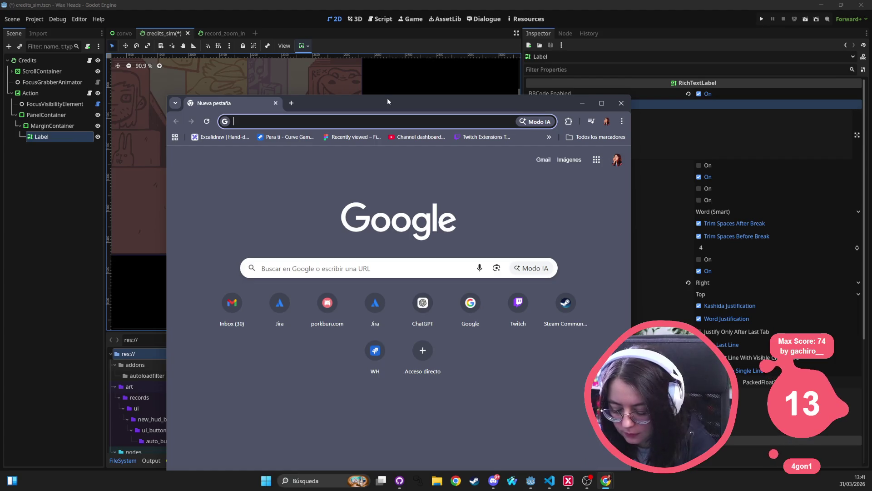
{"action": "type", "text": "ascvi"}
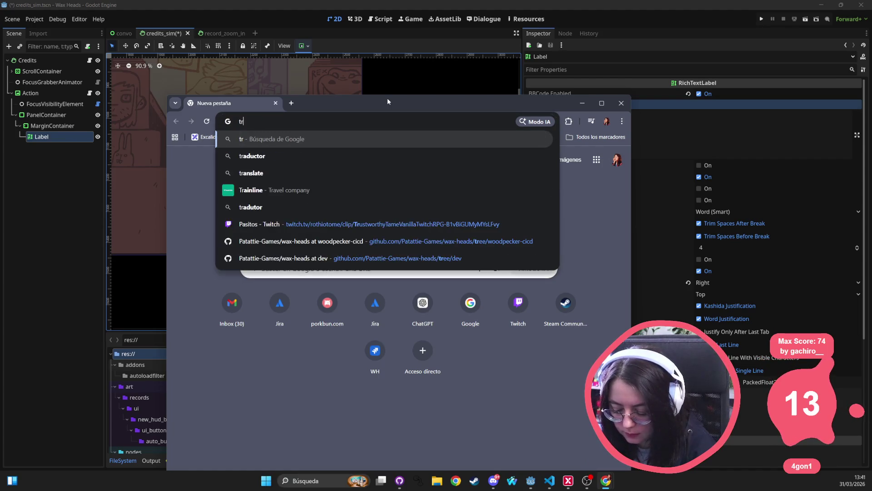
{"action": "key", "text": "BackSpace"}
{"action": "key", "text": "BackSpace"}
{"action": "type", "text": "ii "}
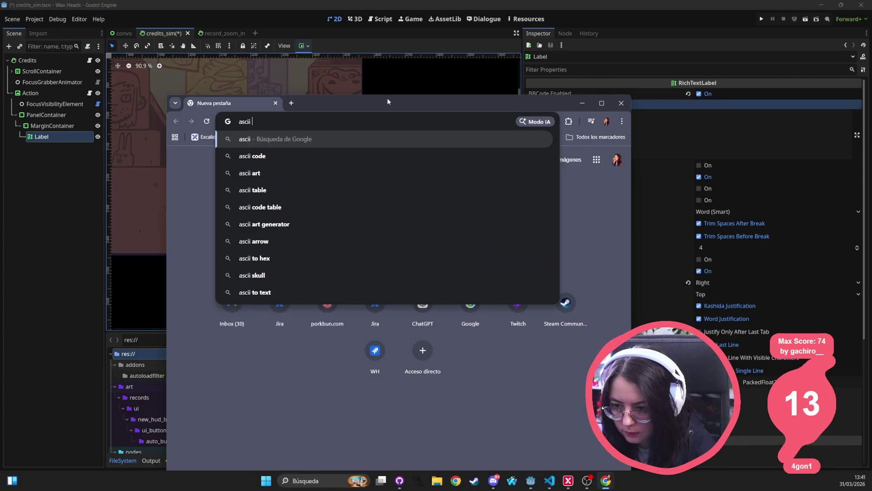
{"action": "type", "text": "triangle right"}
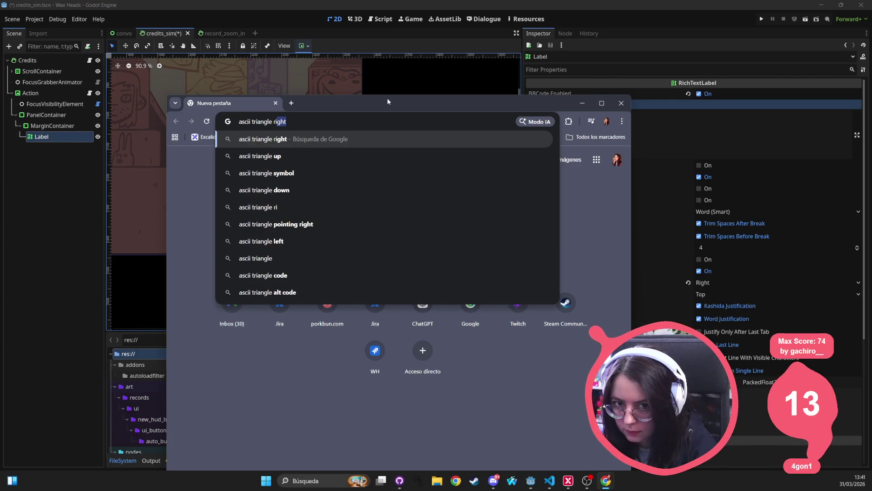
{"action": "key", "text": "Return"}
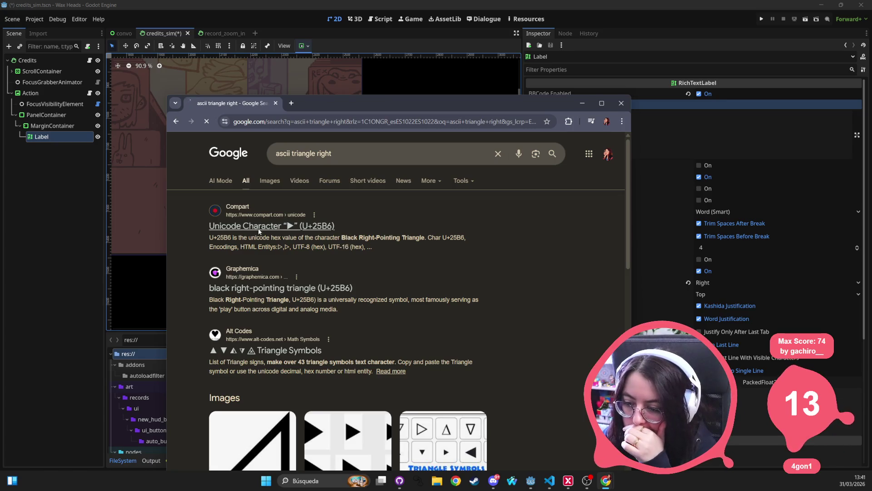
Copy the ▶ (U+25B6) character from compart.com and paste it into the label text.
{"action": "left_click", "coordinate": [291, 226]}
{"action": "left_click_drag", "start_coordinate": [413, 280], "coordinate": [382, 273]}
{"action": "key", "text": "ctrl+c"}
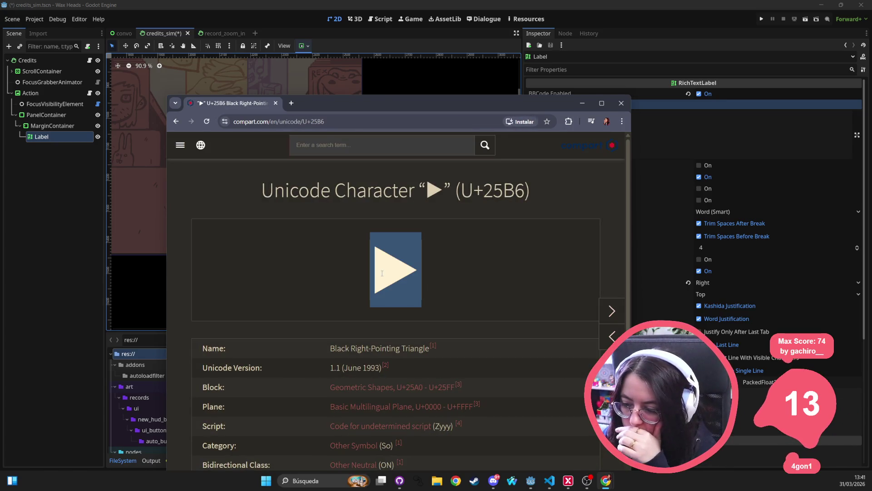
{"action": "left_click", "coordinate": [691, 142]}
{"action": "key", "text": "ctrl+v"}
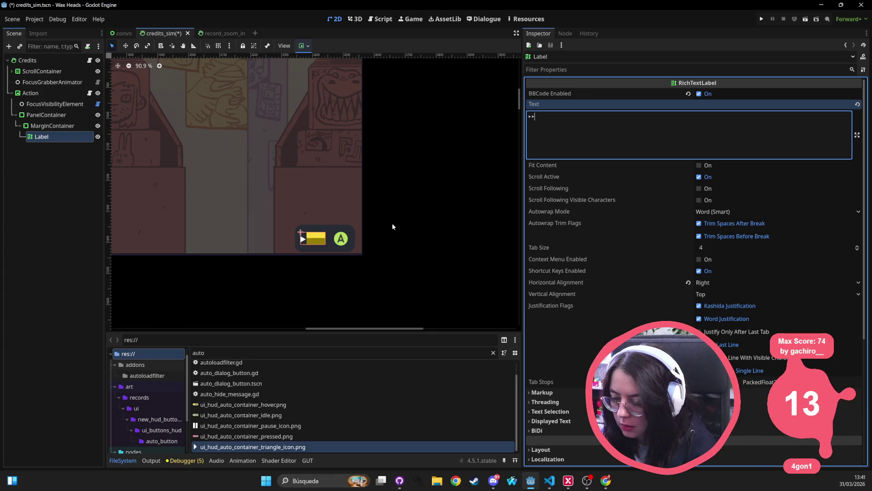
Trim the label text to a single ▶ and turn off Scroll Active.
{"action": "key", "text": "BackSpace"}
{"action": "key", "text": "ctrl+v"}
{"action": "key", "text": "ctrl+v"}
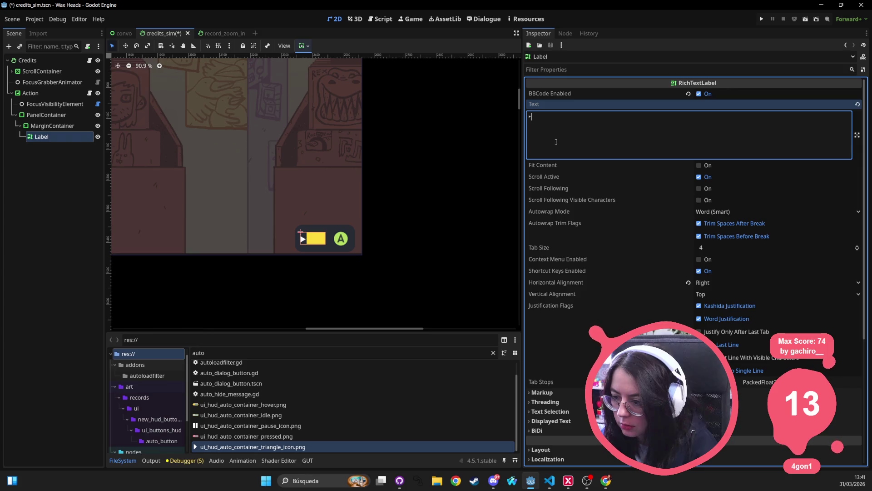
{"action": "key", "text": "ctrl+v"}
{"action": "key", "text": "ctrl+v"}
{"action": "key", "text": "ctrl+v"}
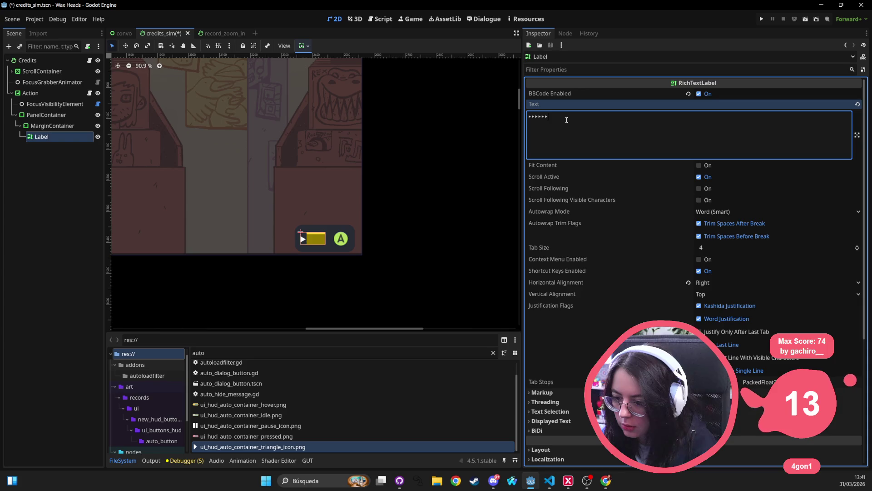
{"action": "key", "text": "BackSpace"}
{"action": "key", "text": "BackSpace"}
{"action": "key", "text": "BackSpace"}
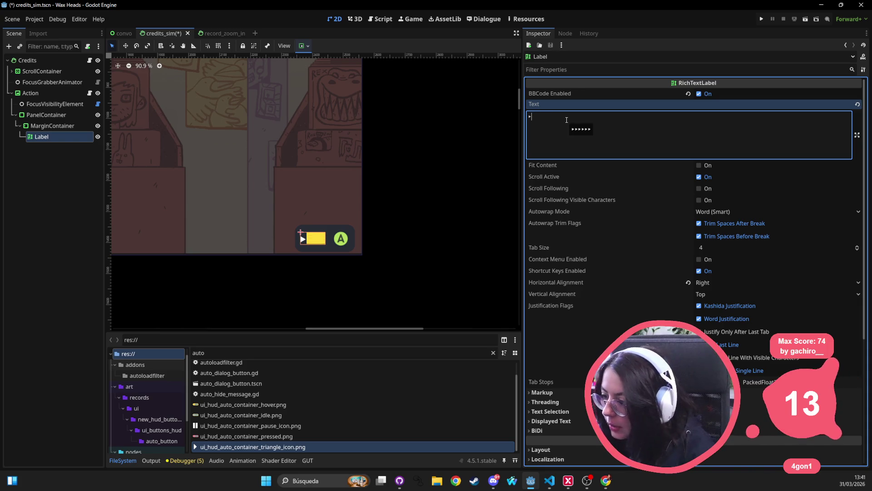
{"action": "left_click", "coordinate": [699, 177]}
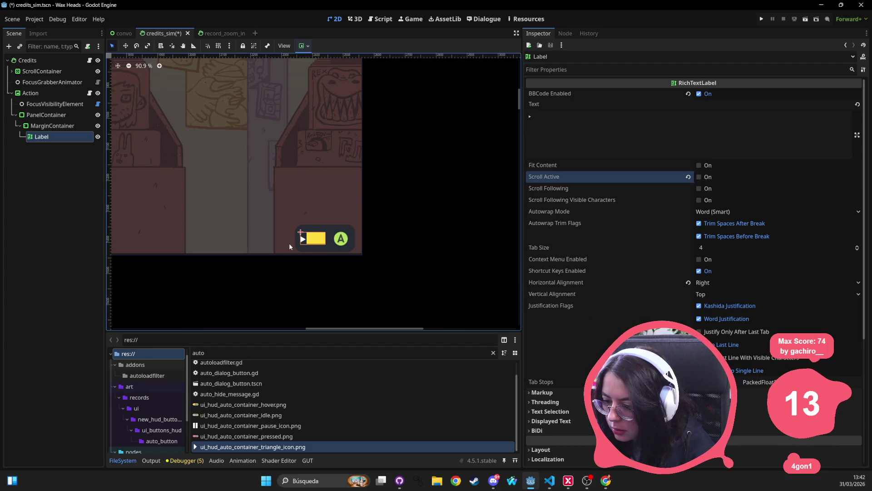
Toggle between the MarginContainer and Label nodes, ending on the Label.
{"action": "left_click", "coordinate": [50, 126]}
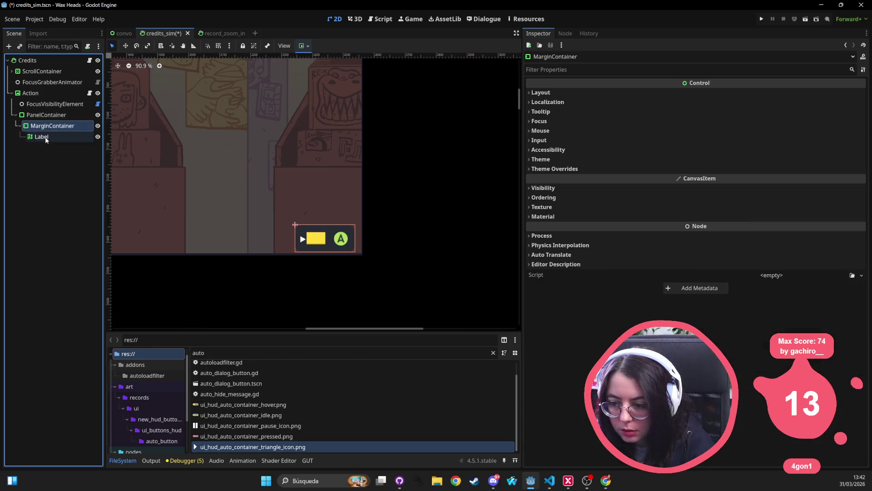
{"action": "left_click", "coordinate": [44, 137]}
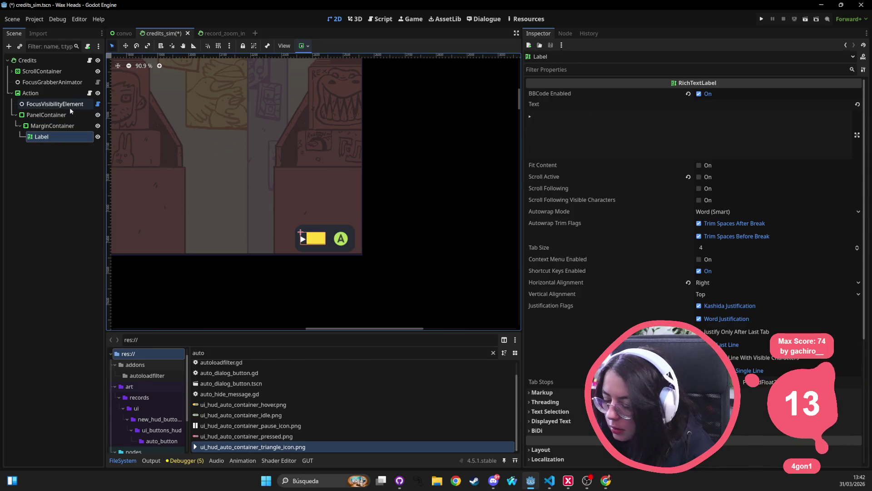
{"action": "left_click", "coordinate": [50, 126]}
{"action": "left_click", "coordinate": [42, 138]}
{"action": "right_click", "coordinate": [42, 138]}
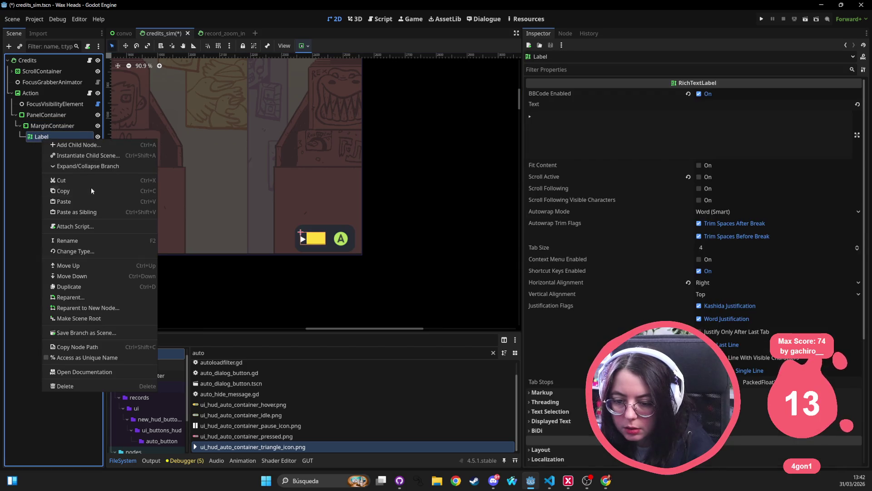
Convert the node back to a plain Label whose text is two ▶ arrows.
{"action": "left_click", "coordinate": [81, 251]}
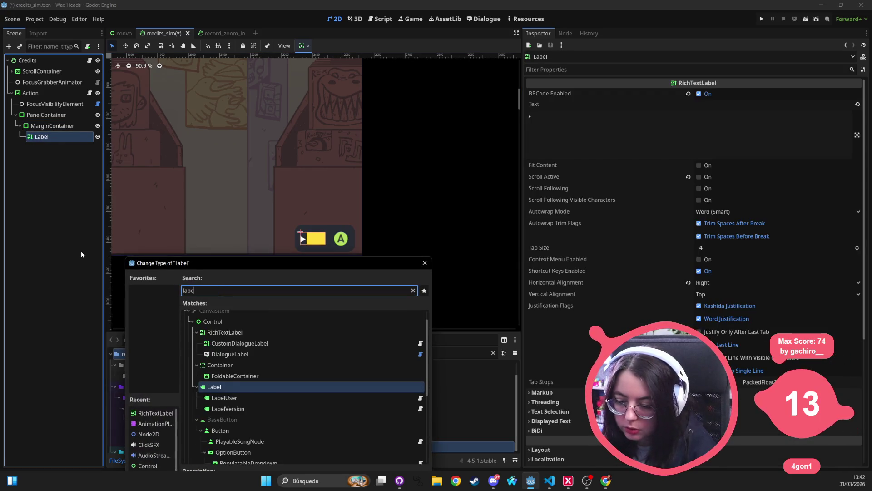
{"action": "key", "text": "Return"}
{"action": "left_click", "coordinate": [614, 122]}
{"action": "key", "text": "ctrl+v"}
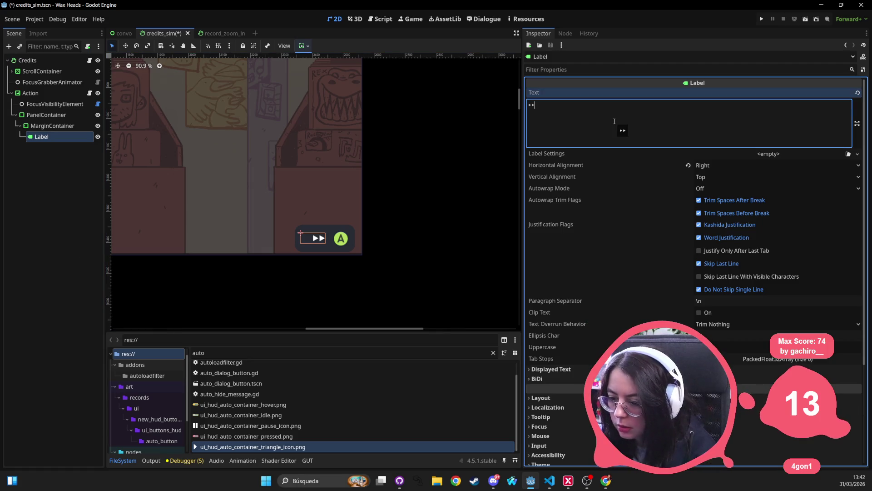
{"action": "left_click", "coordinate": [372, 192]}
Check the margin container's bounds on the canvas and reselect the Label's text.
{"action": "left_click", "coordinate": [315, 243]}
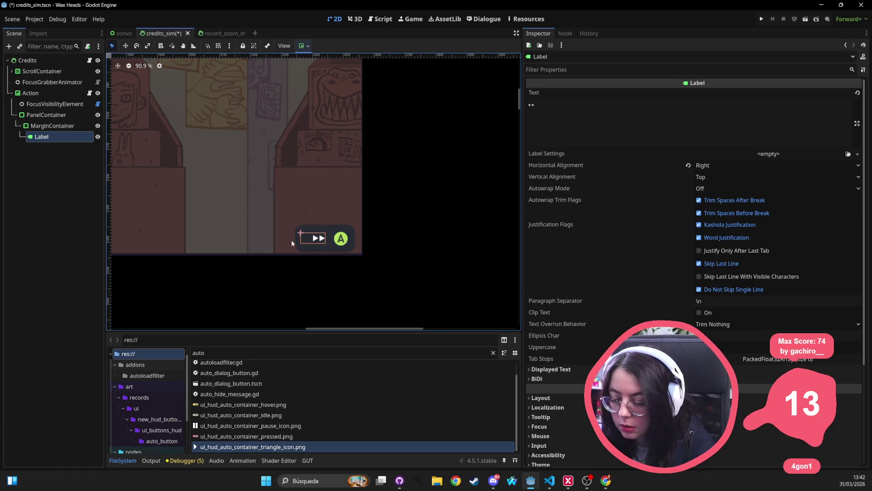
{"action": "left_click", "coordinate": [298, 238]}
{"action": "left_click", "coordinate": [315, 240]}
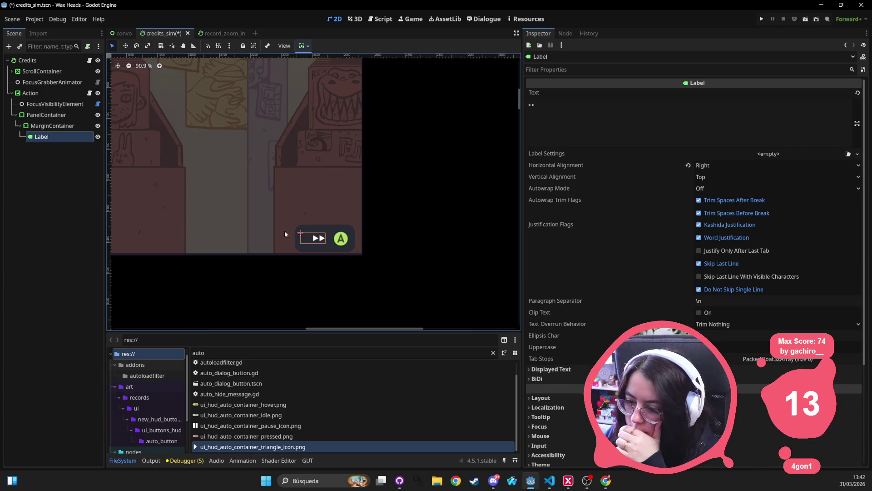
{"action": "left_click", "coordinate": [620, 112]}
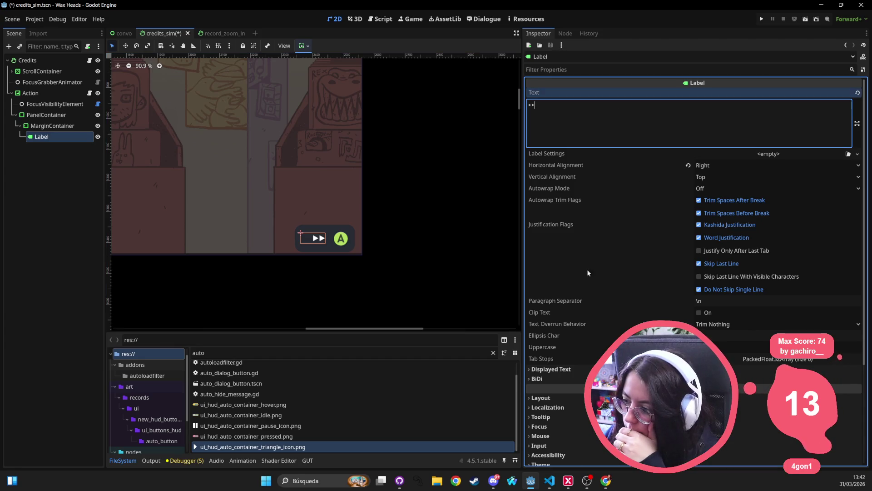
Keep Horizontal Alignment Right, set Vertical Alignment to Center, and leave autowrap off.
{"action": "scroll", "coordinate": [579, 264], "scroll_direction": "down", "scroll_amount": 5}
{"action": "left_click", "coordinate": [573, 262]}
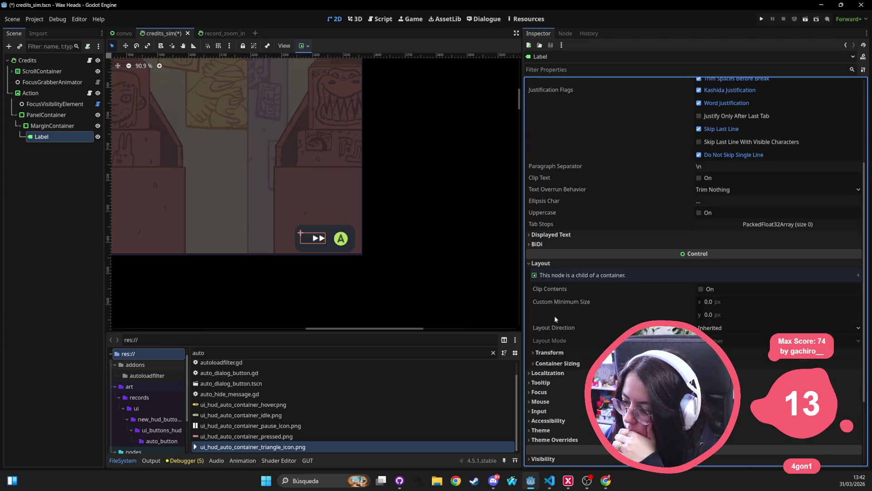
{"action": "left_click", "coordinate": [582, 363]}
{"action": "left_click", "coordinate": [589, 353]}
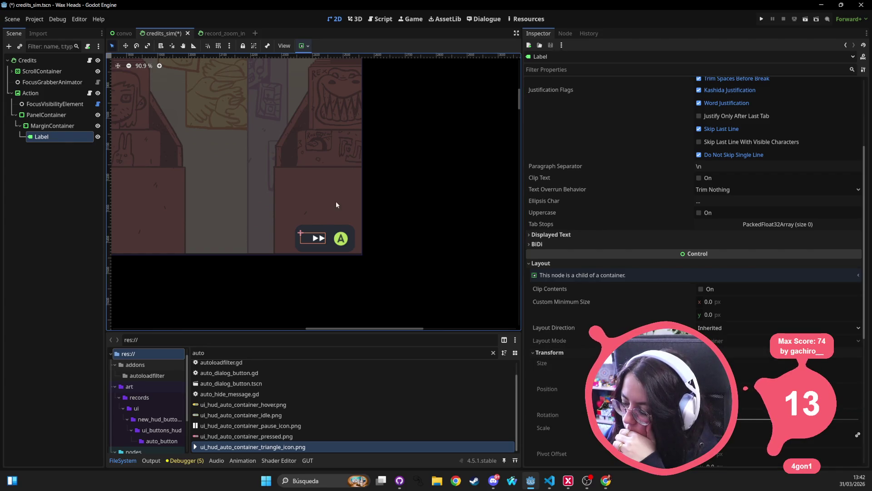
{"action": "scroll", "coordinate": [673, 172], "scroll_direction": "up", "scroll_amount": 5}
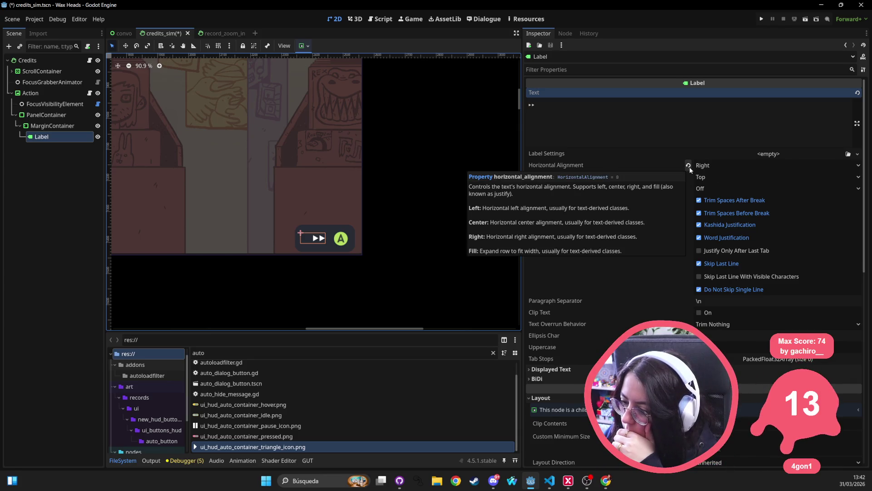
{"action": "left_click", "coordinate": [689, 166]}
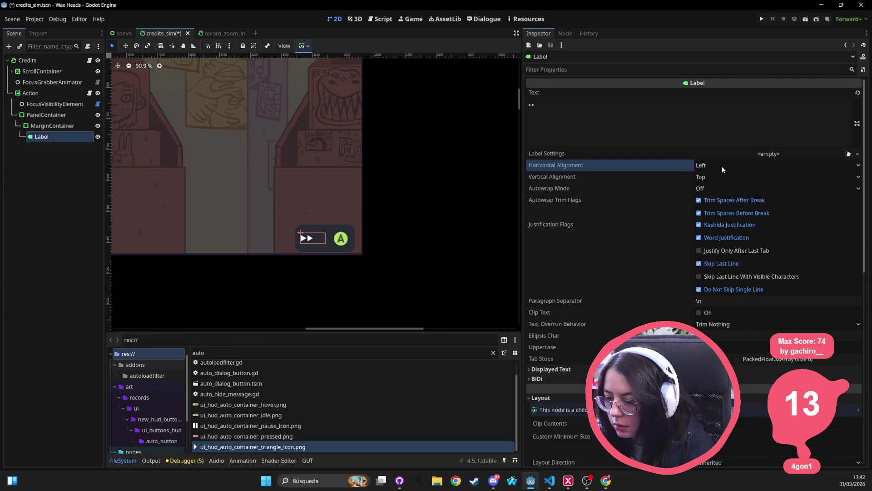
{"action": "key", "text": "ctrl+z"}
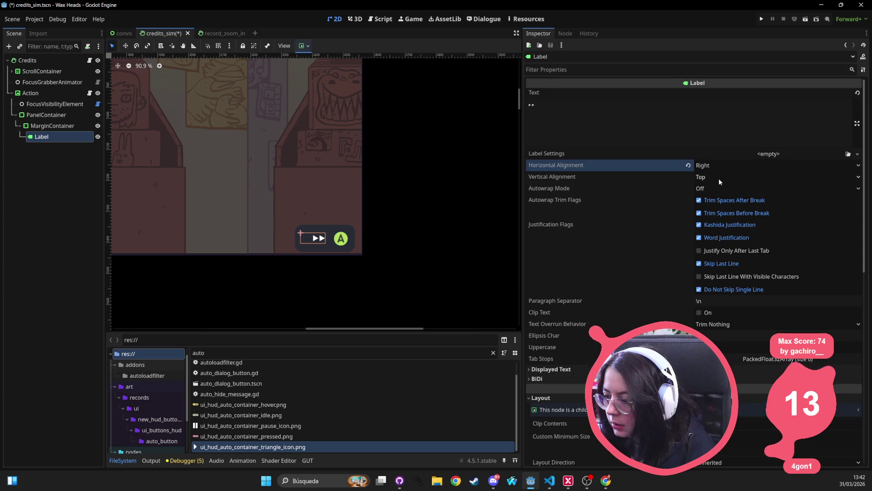
{"action": "left_click", "coordinate": [721, 178]}
{"action": "left_click", "coordinate": [718, 199]}
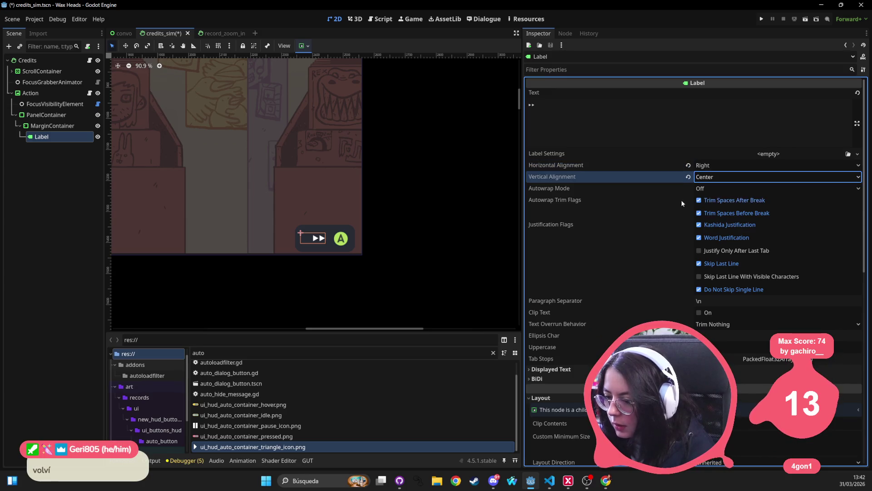
{"action": "left_click", "coordinate": [715, 188]}
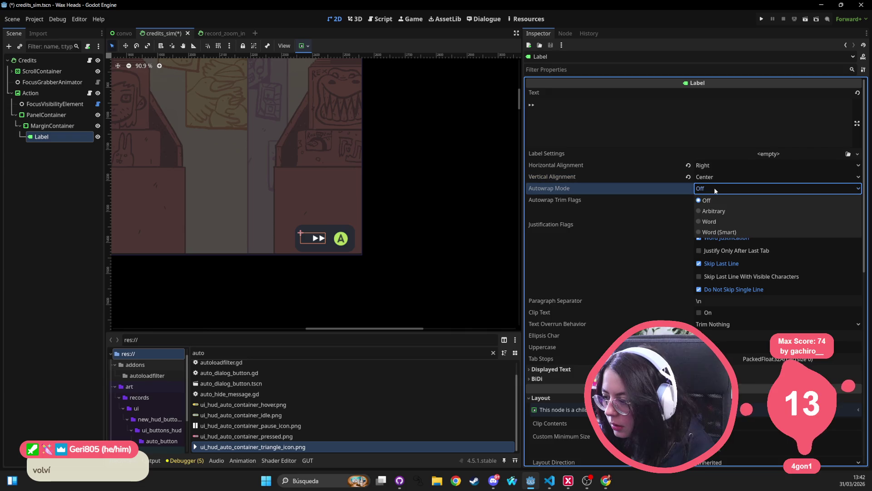
{"action": "left_click", "coordinate": [715, 201]}
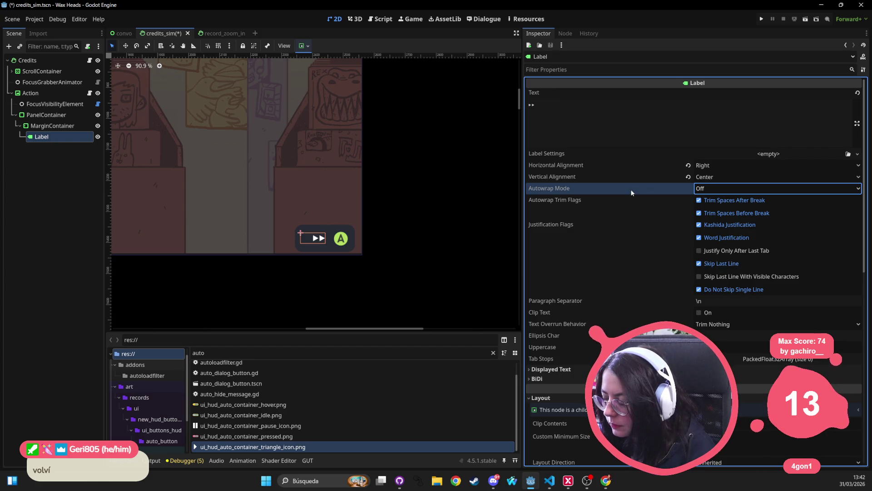
Set the Label's Container Sizing Horizontal to Shrink End.
{"action": "scroll", "coordinate": [630, 189], "scroll_direction": "down", "scroll_amount": 5}
{"action": "left_click", "coordinate": [599, 225]}
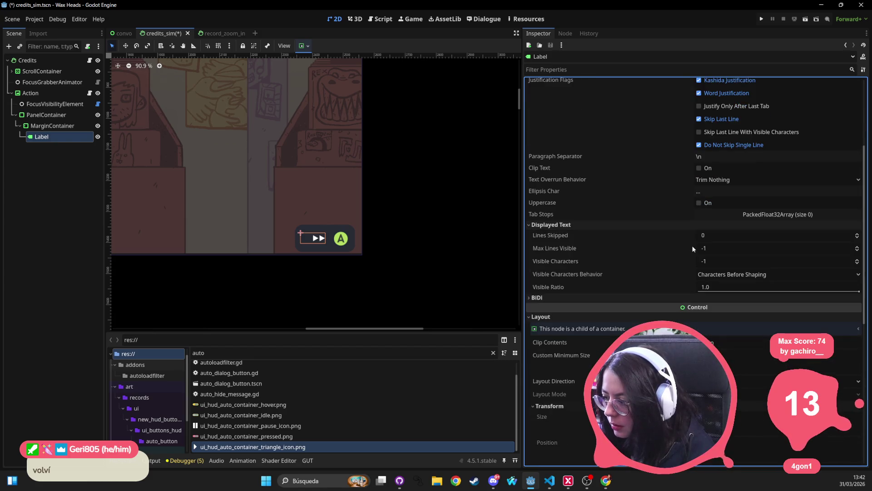
{"action": "scroll", "coordinate": [618, 254], "scroll_direction": "down", "scroll_amount": 5}
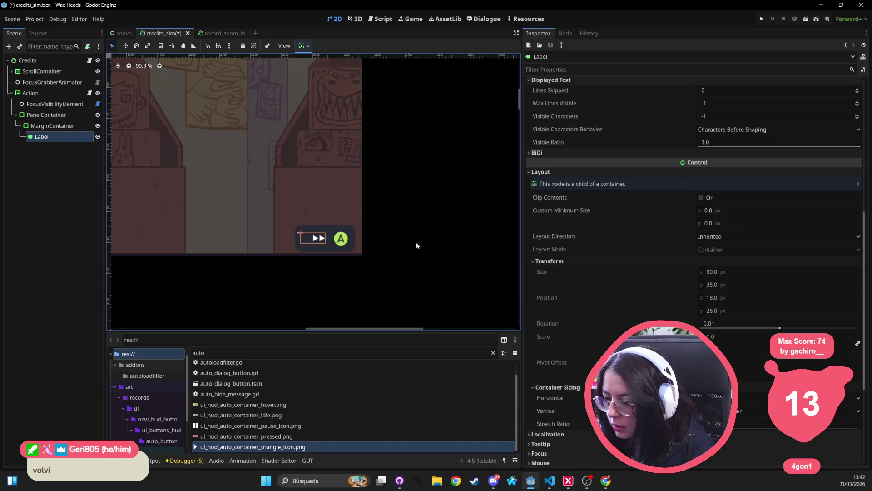
{"action": "scroll", "coordinate": [608, 255], "scroll_direction": "down", "scroll_amount": 5}
{"action": "scroll", "coordinate": [617, 262], "scroll_direction": "up", "scroll_amount": 10}
{"action": "scroll", "coordinate": [621, 261], "scroll_direction": "down", "scroll_amount": 6}
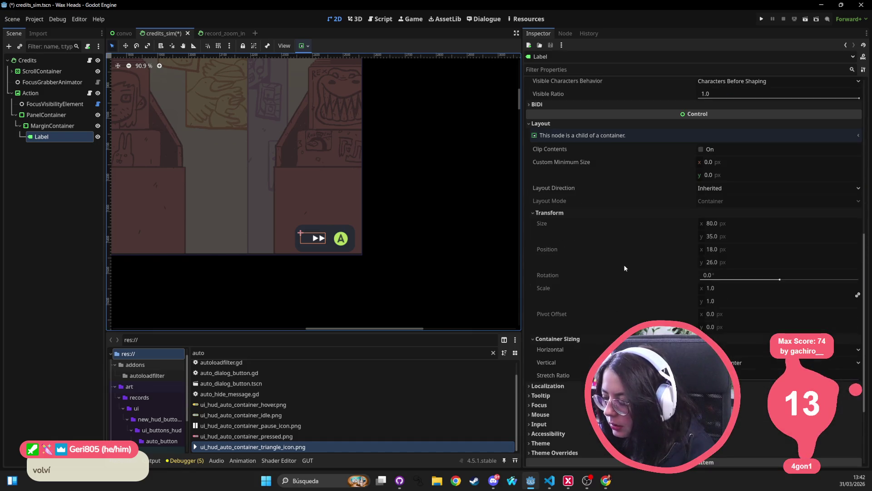
{"action": "left_click", "coordinate": [718, 349]}
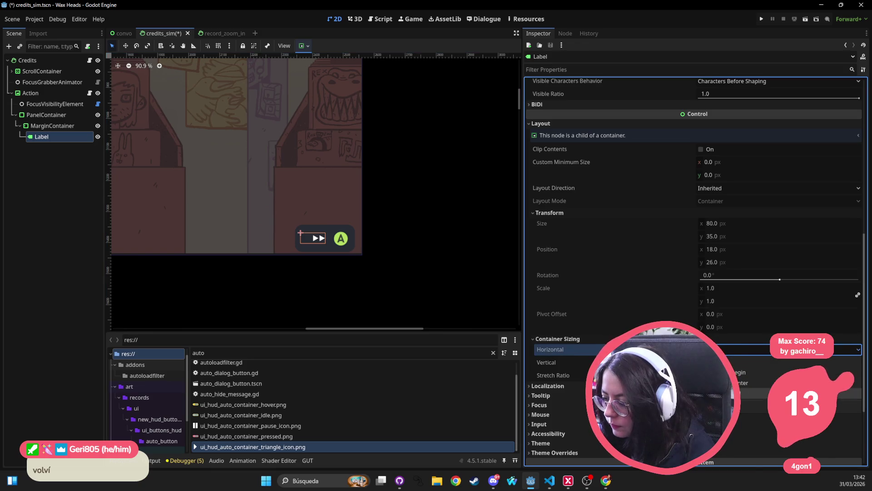
{"action": "left_click", "coordinate": [732, 393]}
{"action": "left_click", "coordinate": [309, 241]}
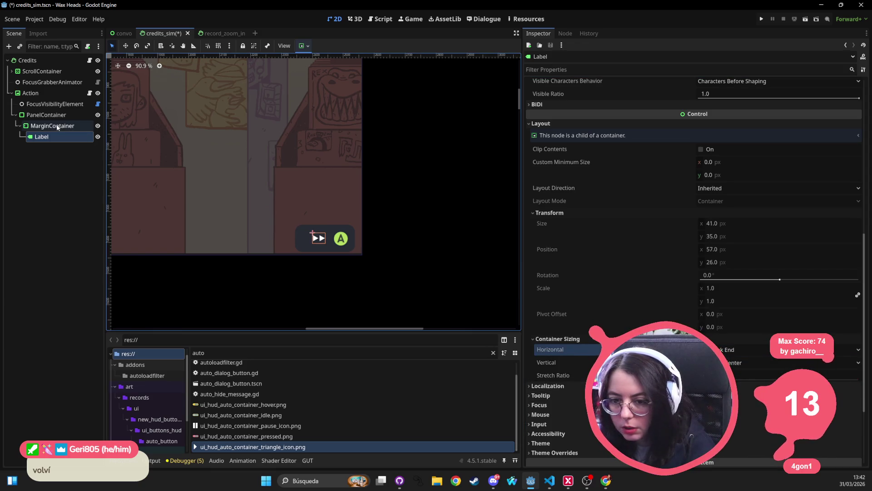
Select the MarginContainer and expand its Theme Overrides margin constants.
{"action": "left_click", "coordinate": [42, 136]}
{"action": "left_click", "coordinate": [45, 127]}
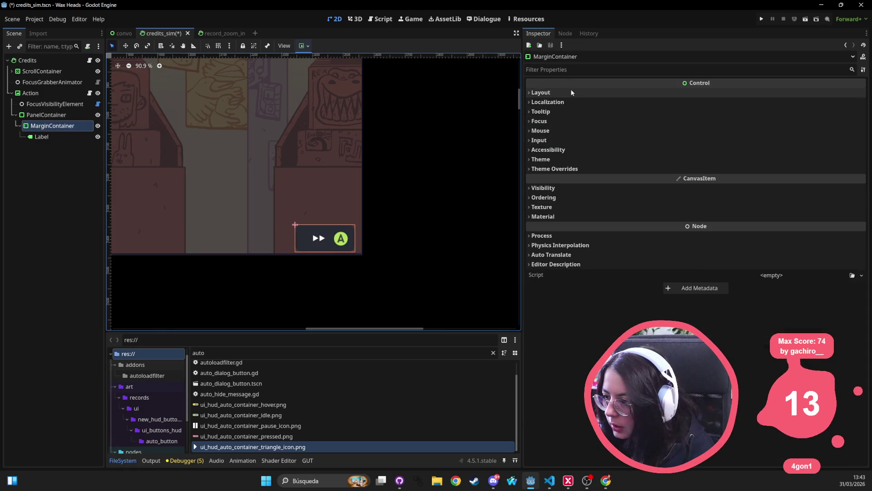
{"action": "left_click", "coordinate": [554, 170]}
{"action": "left_click", "coordinate": [552, 178]}
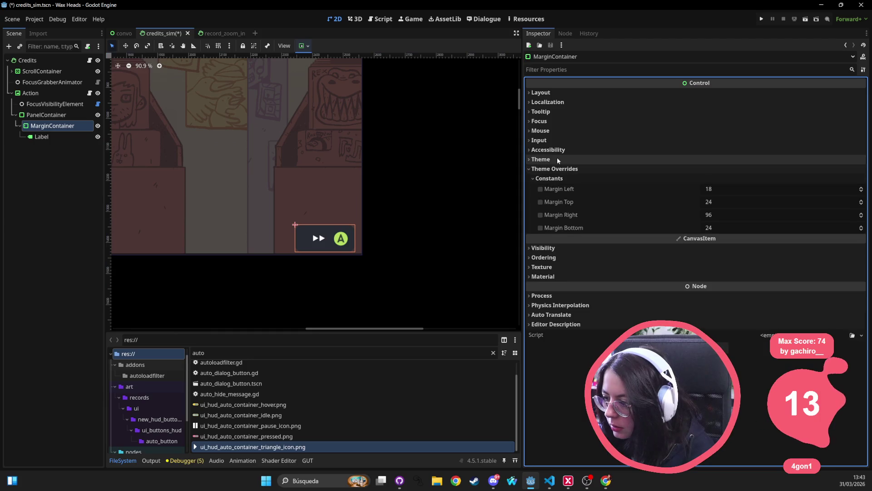
{"action": "left_click", "coordinate": [558, 158]}
Enter margin override values 9 and 0s, then undo the changes.
{"action": "left_click", "coordinate": [727, 211]}
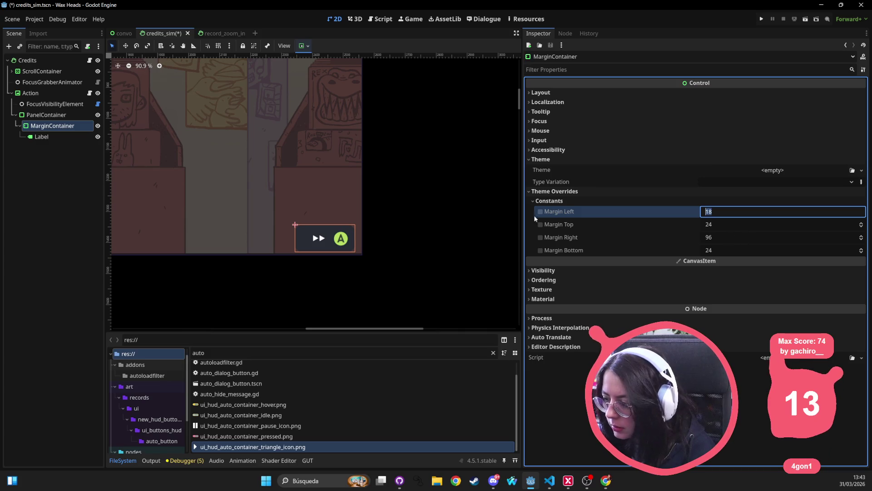
{"action": "type", "text": "9"}
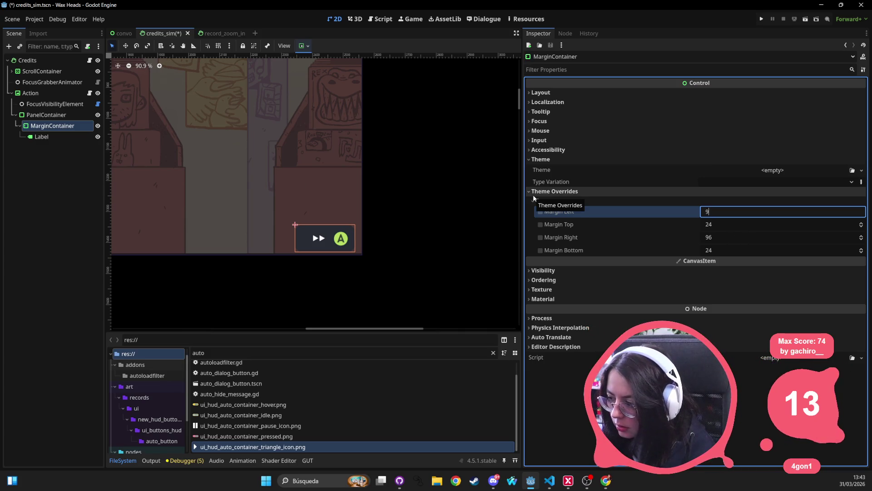
{"action": "key", "text": "Tab"}
{"action": "key", "text": "shift+Tab"}
{"action": "type", "text": "0"}
{"action": "key", "text": "Tab"}
{"action": "type", "text": "0"}
{"action": "key", "text": "Tab"}
{"action": "type", "text": "0"}
{"action": "key", "text": "Tab"}
{"action": "type", "text": "0"}
{"action": "key", "text": "Tab"}
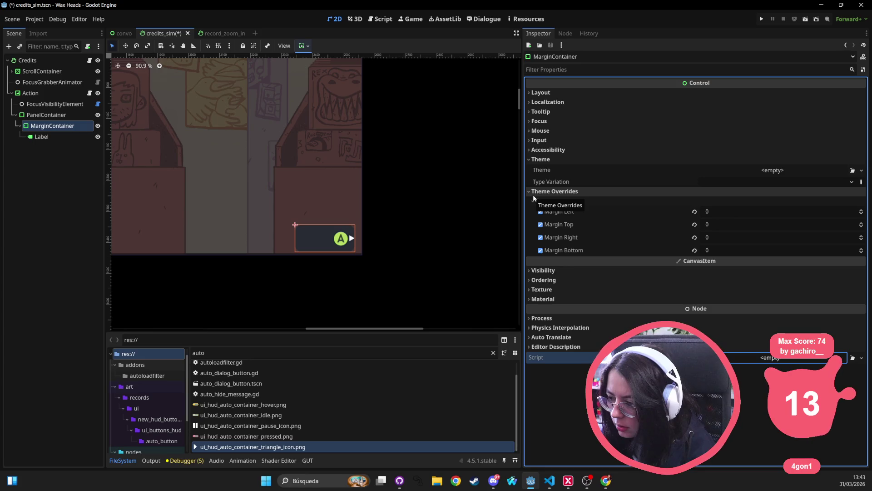
{"action": "key", "text": "ctrl+z"}
{"action": "key", "text": "ctrl+z"}
{"action": "key", "text": "ctrl+z"}
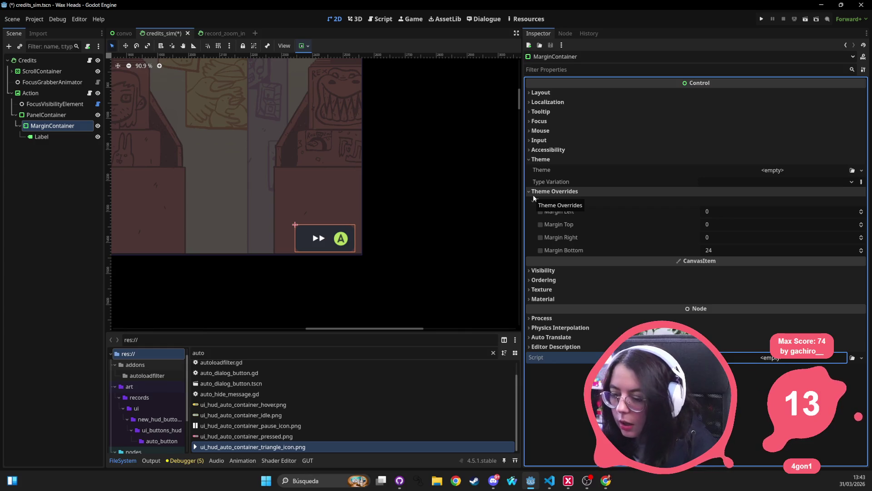
Step through the Label, MarginContainer and hint panel nodes in the Scene tree.
{"action": "left_click", "coordinate": [44, 137]}
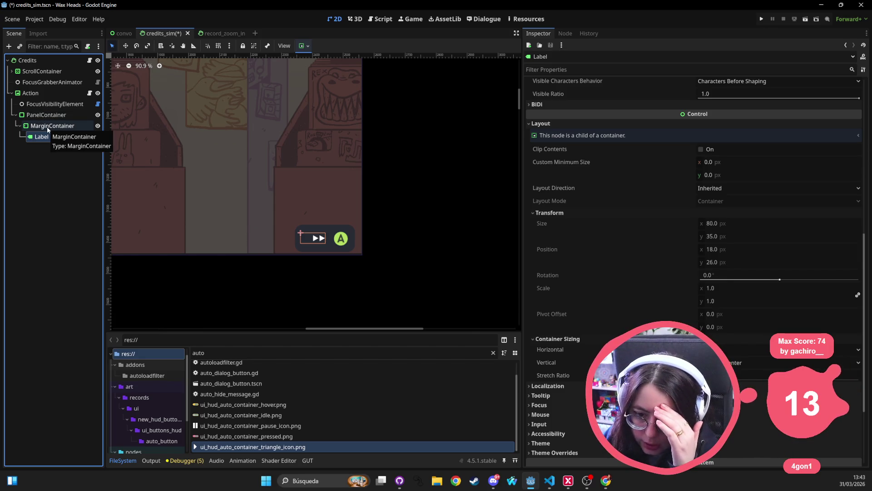
{"action": "left_click", "coordinate": [47, 127]}
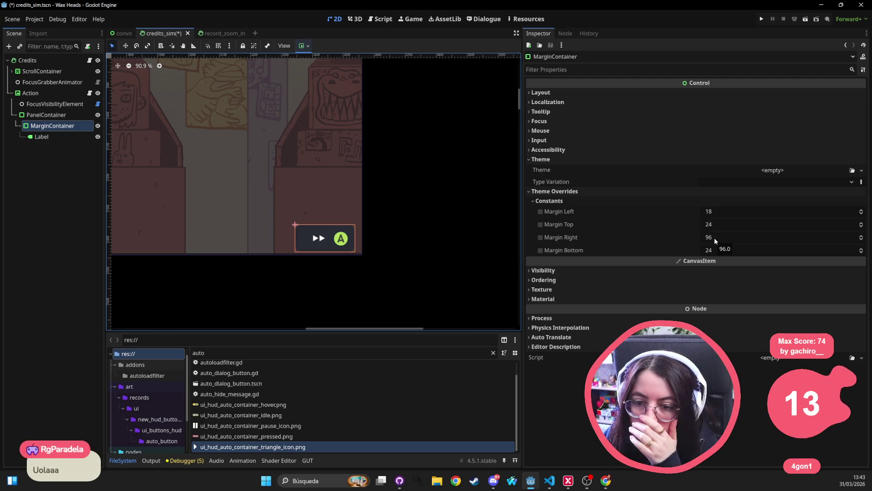
{"action": "left_click", "coordinate": [48, 115]}
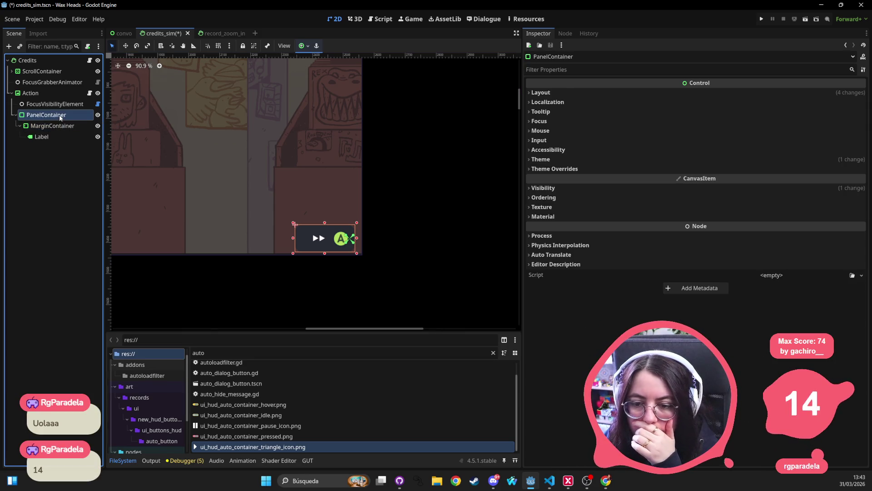
{"action": "left_click", "coordinate": [51, 126]}
{"action": "left_click", "coordinate": [40, 138]}
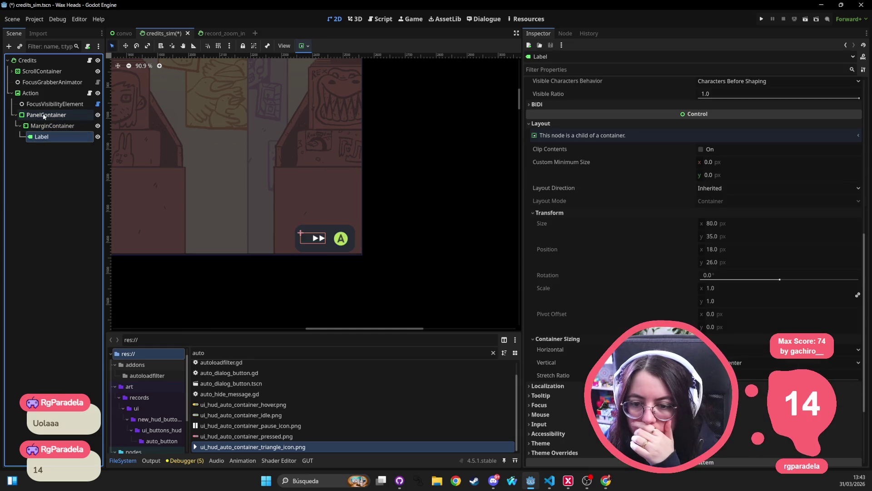
{"action": "left_click", "coordinate": [44, 115]}
{"action": "left_click", "coordinate": [266, 482]}
{"action": "left_click", "coordinate": [35, 226]}
{"action": "left_click", "coordinate": [61, 114]}
{"action": "left_click", "coordinate": [52, 126]}
{"action": "left_click", "coordinate": [51, 115]}
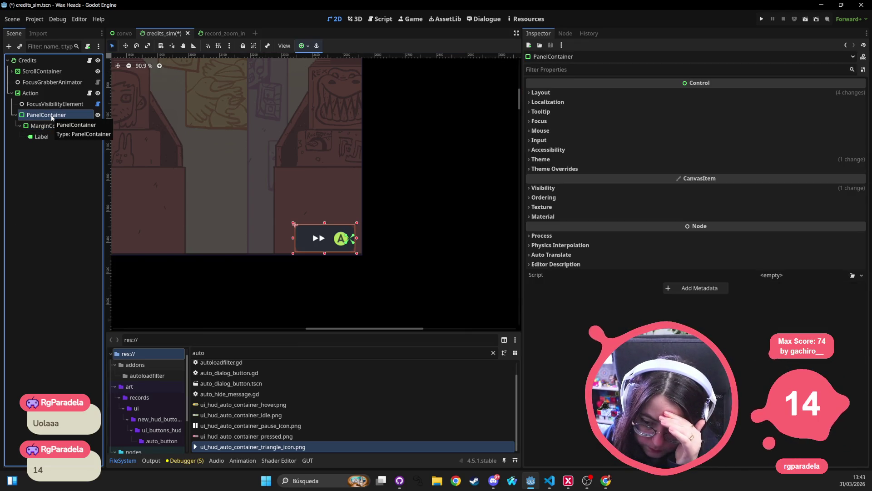
{"action": "left_click", "coordinate": [52, 126]}
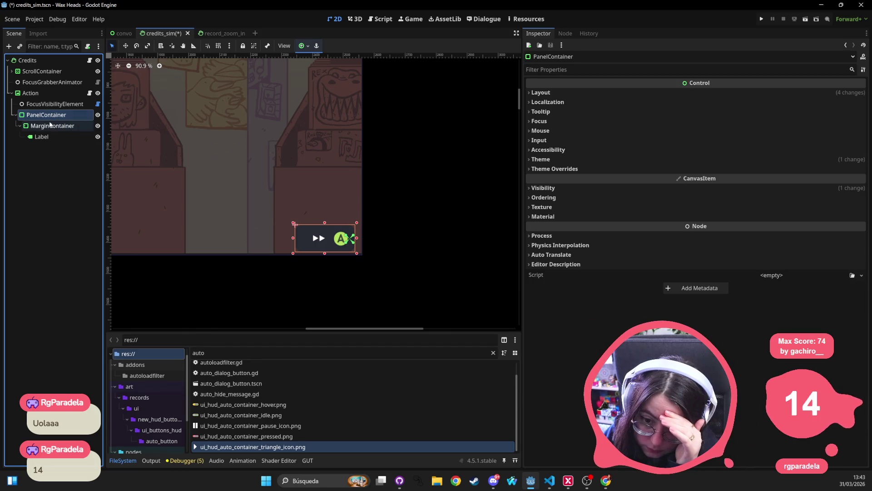
{"action": "key", "text": "Down"}
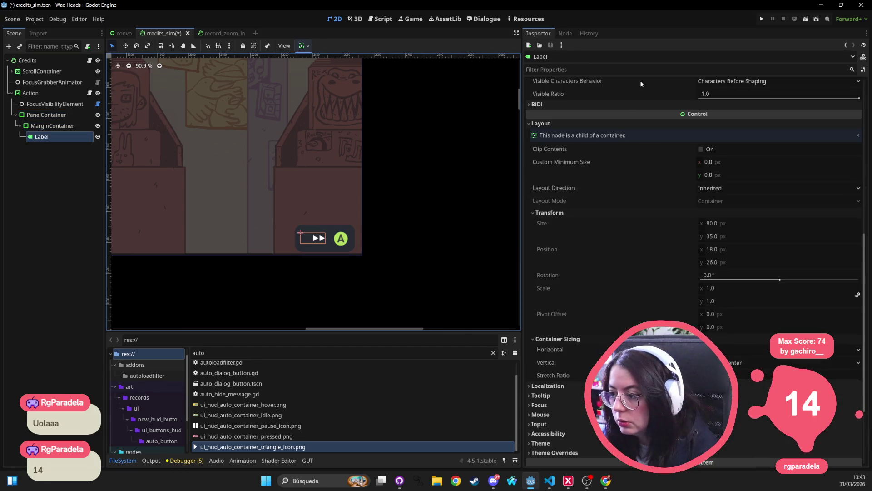
{"action": "scroll", "coordinate": [625, 113], "scroll_direction": "up", "scroll_amount": 5}
{"action": "scroll", "coordinate": [626, 133], "scroll_direction": "up", "scroll_amount": 2}
{"action": "left_click", "coordinate": [625, 118]}
{"action": "type", "text": "dsgsdgsdg"}
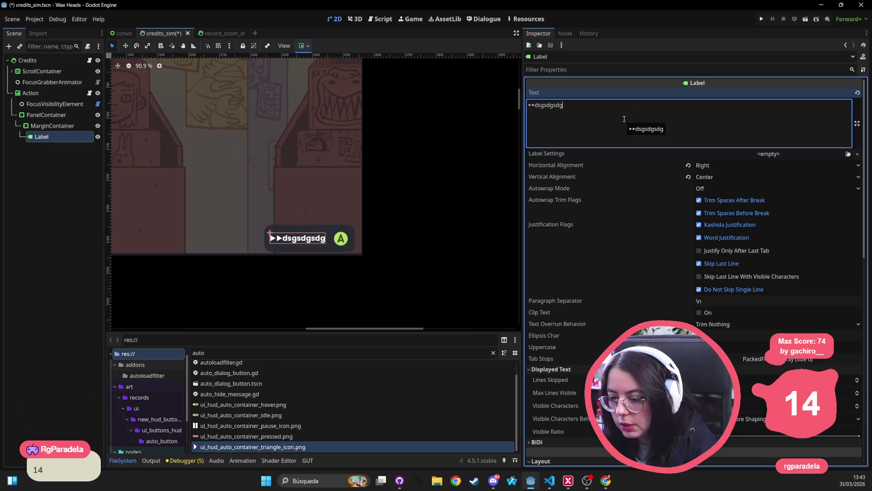
{"action": "key", "text": "ctrl+BackSpace"}
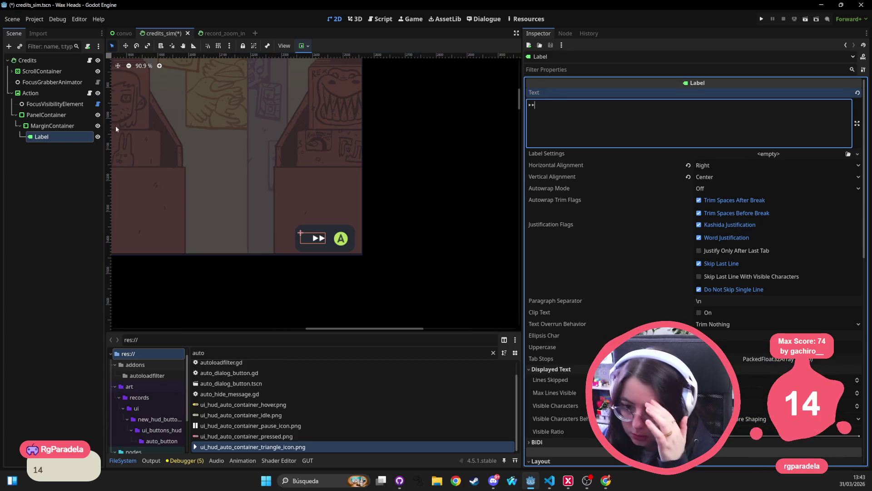
{"action": "left_click", "coordinate": [51, 116]}
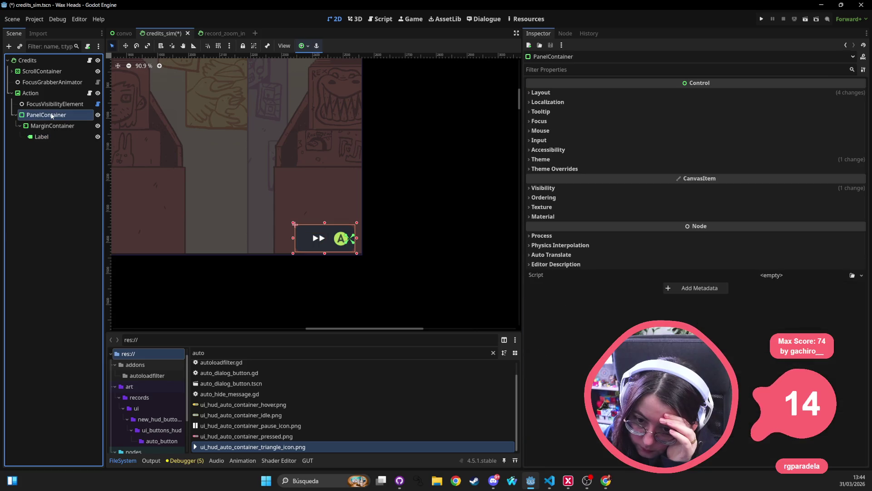
Add an HBoxContainer under the hint panel and move the Label into it.
{"action": "right_click", "coordinate": [51, 115]}
{"action": "left_click", "coordinate": [91, 133]}
{"action": "type", "text": "vbox"}
{"action": "key", "text": "BackSpace"}
{"action": "key", "text": "BackSpace"}
{"action": "key", "text": "BackSpace"}
{"action": "type", "text": "hbox"}
{"action": "key", "text": "Return"}
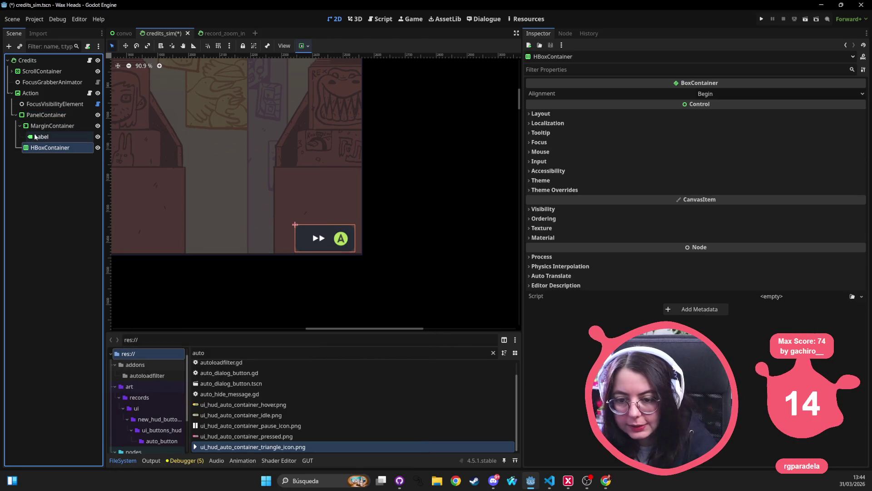
{"action": "left_click_drag", "start_coordinate": [41, 136], "coordinate": [45, 152]}
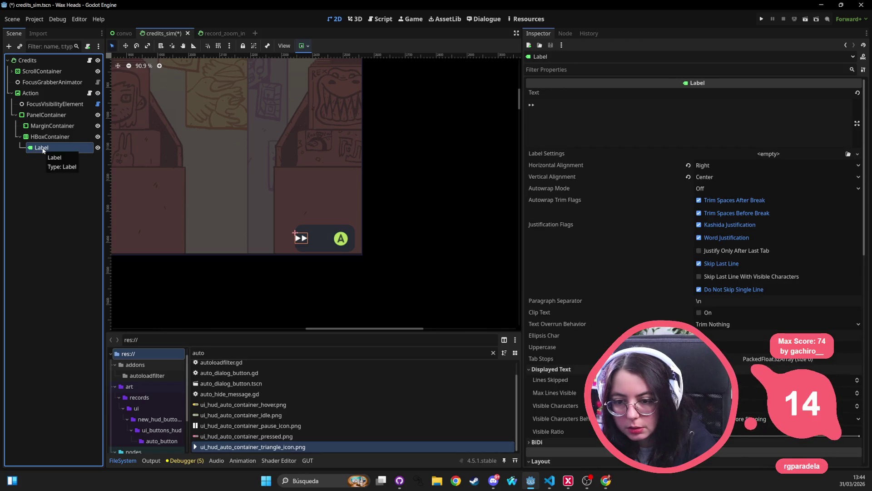
Make the Action node a child of the PanelContainer.
{"action": "left_click", "coordinate": [39, 97]}
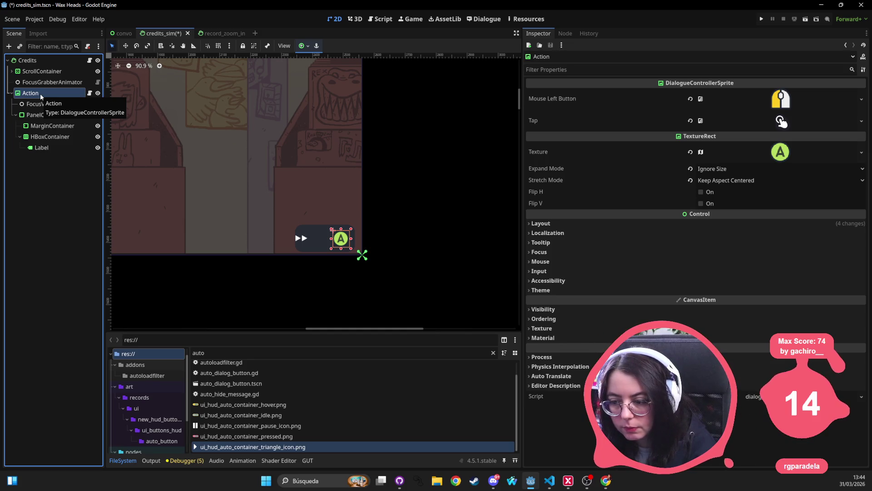
{"action": "mouse_move", "coordinate": [30, 93]}
{"action": "left_mouse_down"}
{"action": "mouse_move", "coordinate": [41, 146]}
{"action": "mouse_move", "coordinate": [27, 96]}
{"action": "left_mouse_up"}
{"action": "left_click_drag", "start_coordinate": [32, 138], "coordinate": [40, 93]}
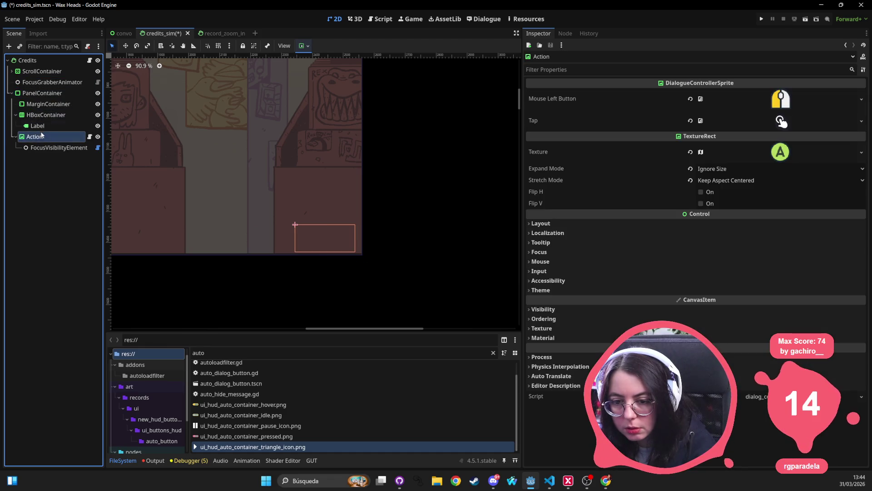
Revert the PanelContainer's Size to 114×48 and Position to 0,0 under Layout > Transform.
{"action": "left_click", "coordinate": [84, 93]}
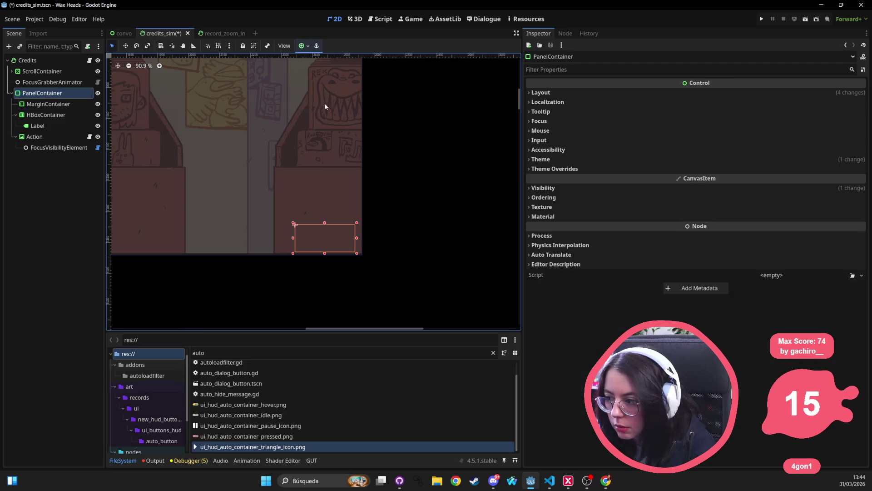
{"action": "left_click", "coordinate": [545, 92]}
{"action": "left_click", "coordinate": [573, 196]}
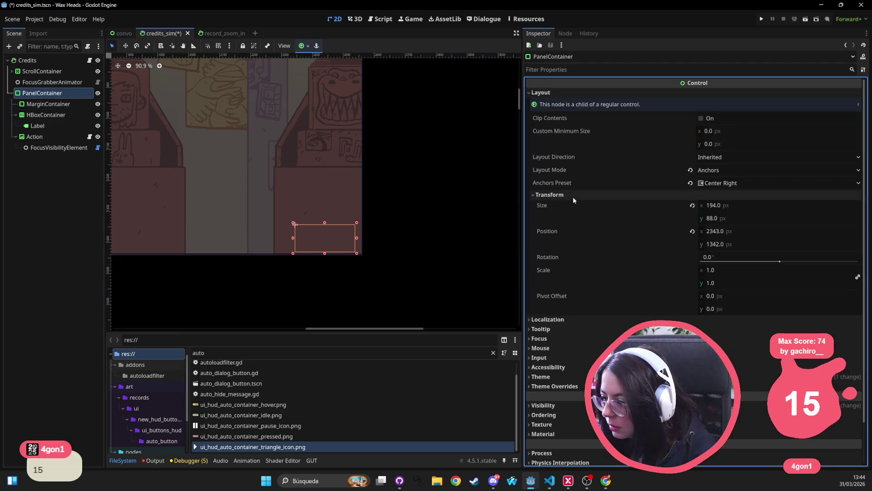
{"action": "left_click", "coordinate": [692, 205]}
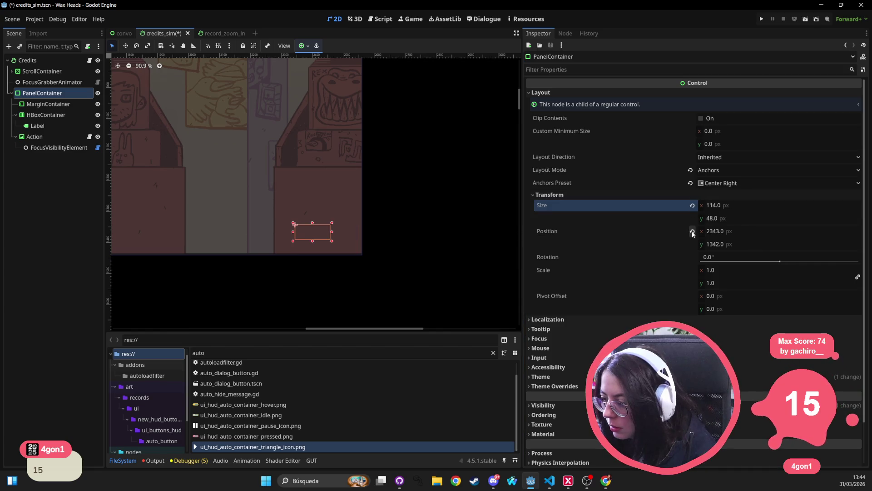
{"action": "left_click", "coordinate": [692, 231]}
{"action": "scroll", "coordinate": [637, 282], "scroll_direction": "down", "scroll_amount": 2}
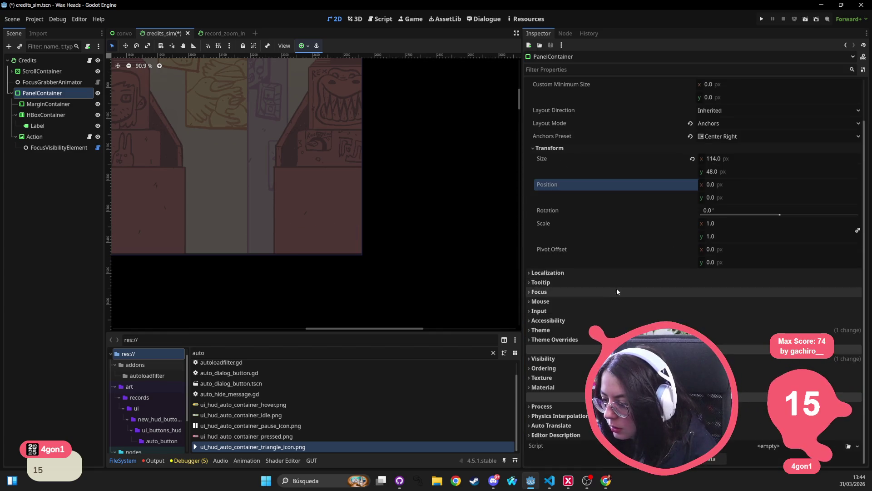
{"action": "left_click", "coordinate": [611, 322]}
{"action": "left_click", "coordinate": [603, 323]}
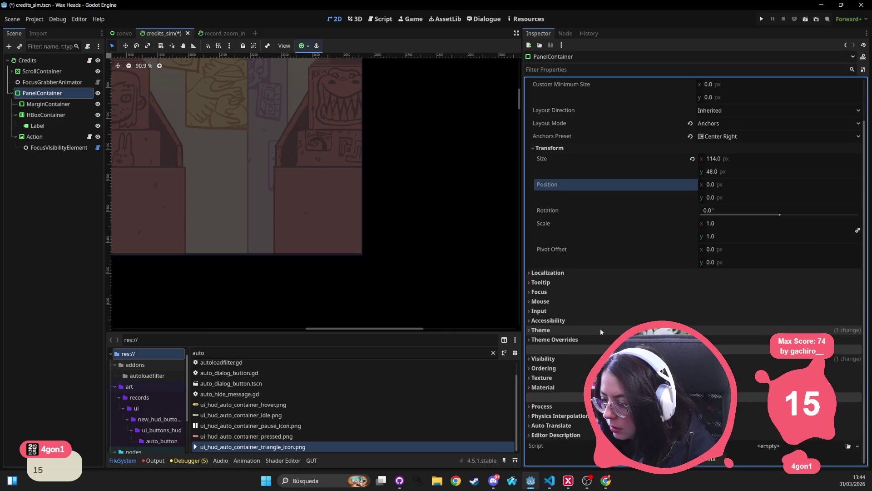
Inspect the panel and MarginContainer properties, cancelling an accidental MarginContainer deletion.
{"action": "left_click", "coordinate": [600, 329]}
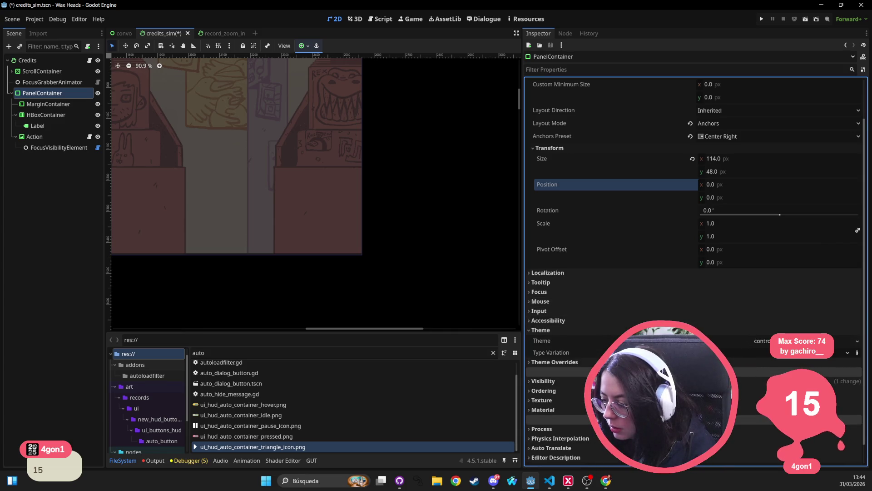
{"action": "left_click", "coordinate": [49, 104]}
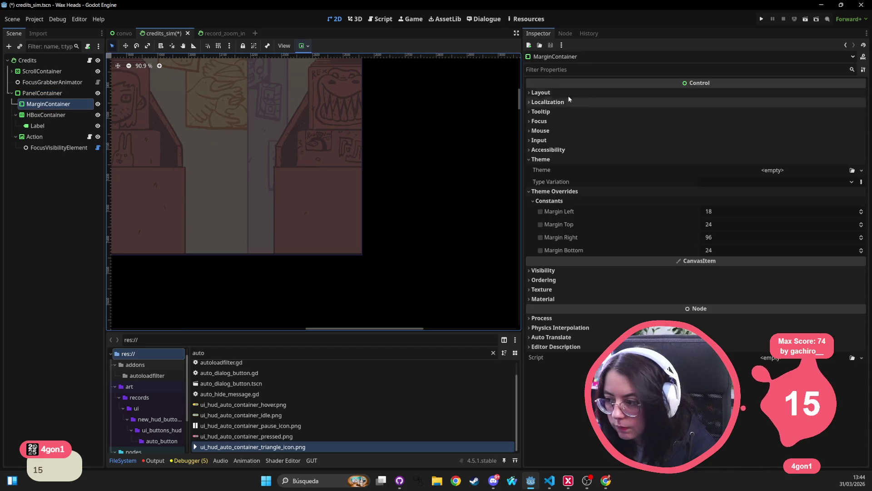
{"action": "left_click", "coordinate": [581, 93]}
{"action": "scroll", "coordinate": [328, 172], "scroll_direction": "down", "scroll_amount": 5}
{"action": "left_click", "coordinate": [42, 93]}
{"action": "left_click", "coordinate": [17, 115]}
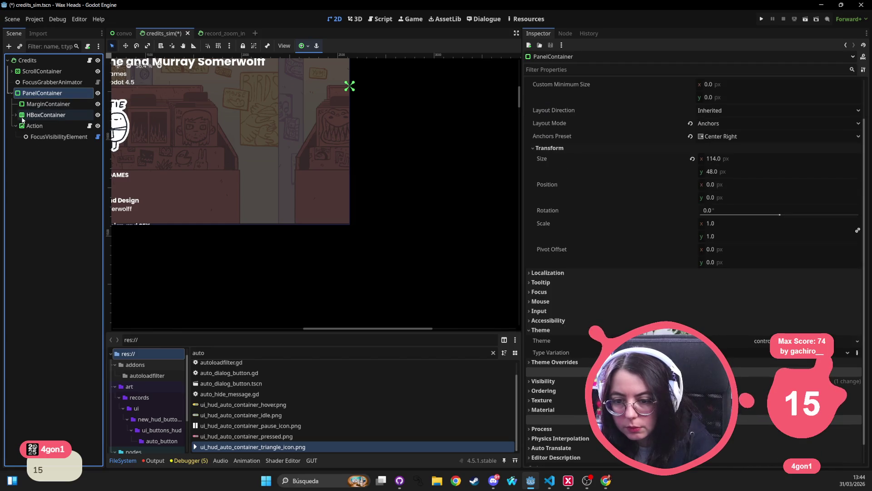
{"action": "left_click", "coordinate": [85, 104]}
{"action": "key", "text": "Delete"}
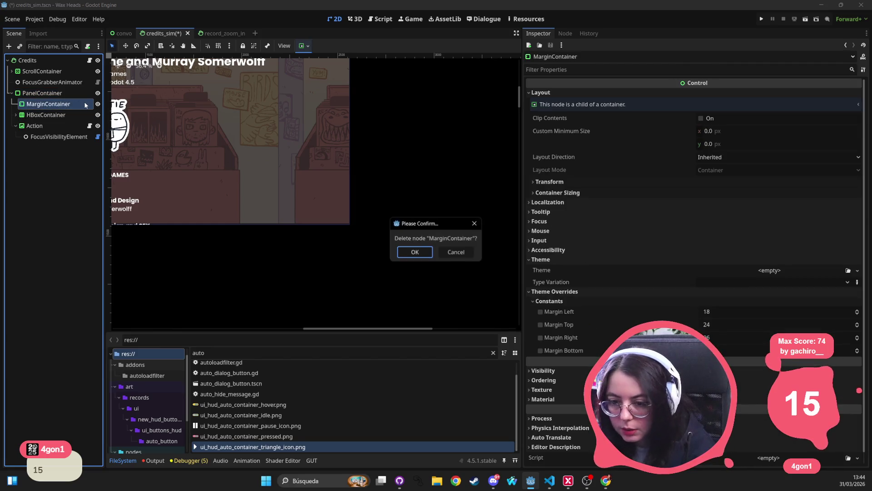
{"action": "left_click", "coordinate": [445, 255]}
Nest the HBoxContainer in the MarginContainer and move Action into the HBoxContainer.
{"action": "left_click_drag", "start_coordinate": [46, 115], "coordinate": [41, 105]}
{"action": "left_click", "coordinate": [20, 115]}
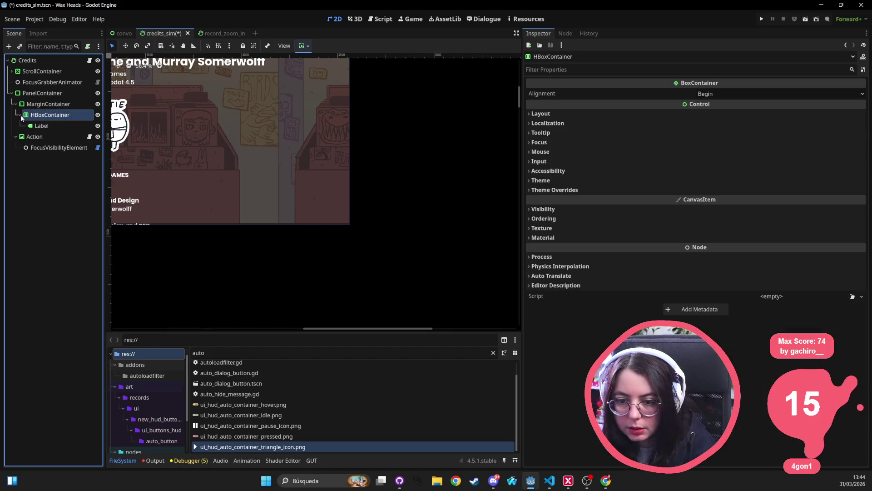
{"action": "left_click_drag", "start_coordinate": [38, 137], "coordinate": [48, 121]}
Move FocusVisibilityElement directly under the PanelContainer, undoing an accidental deletion.
{"action": "left_click", "coordinate": [64, 148]}
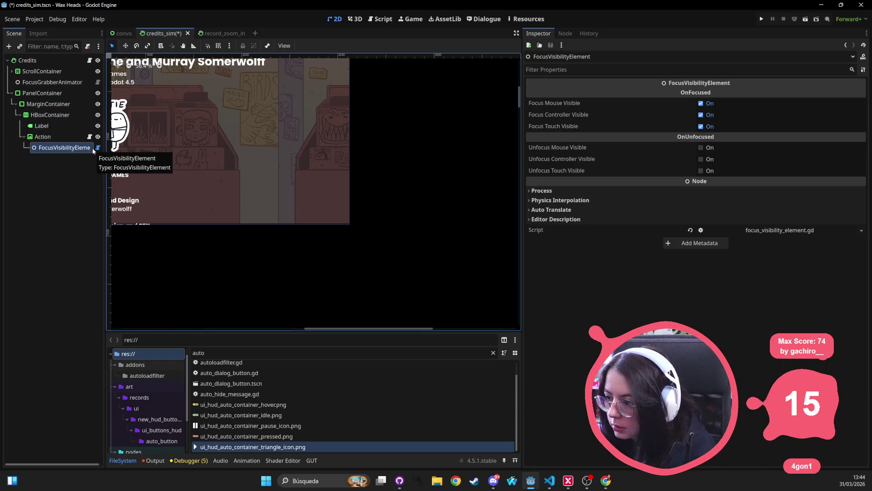
{"action": "key", "text": "Delete"}
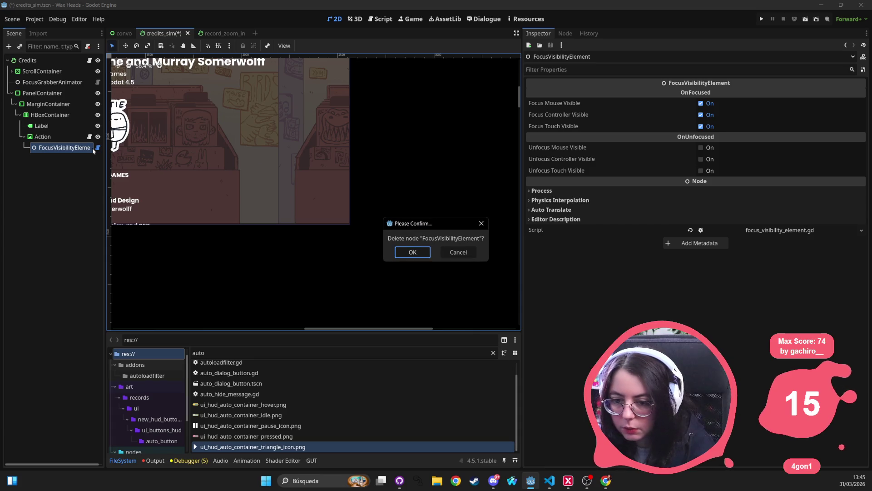
{"action": "key", "text": "Return"}
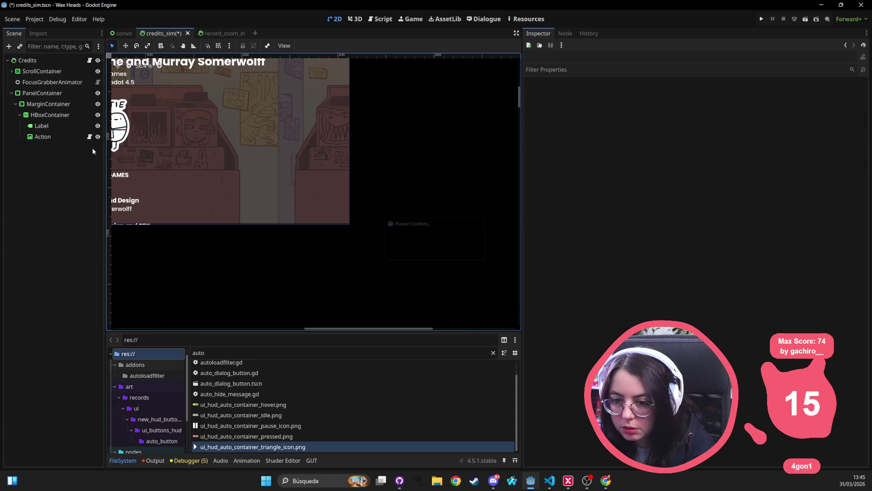
{"action": "key", "text": "ctrl+z"}
{"action": "mouse_move", "coordinate": [59, 147]}
{"action": "left_mouse_down"}
{"action": "mouse_move", "coordinate": [50, 149]}
{"action": "mouse_move", "coordinate": [43, 93]}
{"action": "left_mouse_up"}
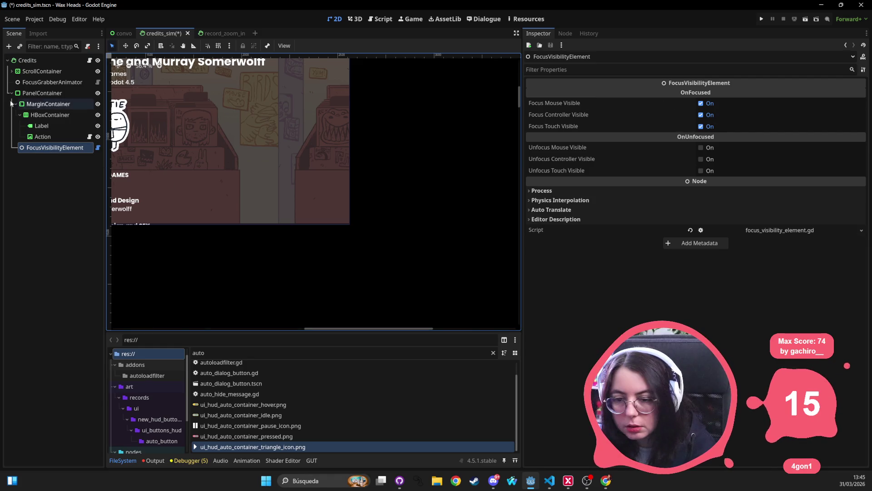
{"action": "mouse_move", "coordinate": [55, 104]}
{"action": "left_mouse_down"}
{"action": "mouse_move", "coordinate": [52, 147]}
{"action": "mouse_move", "coordinate": [53, 139]}
{"action": "left_mouse_up"}
{"action": "left_click", "coordinate": [90, 137]}
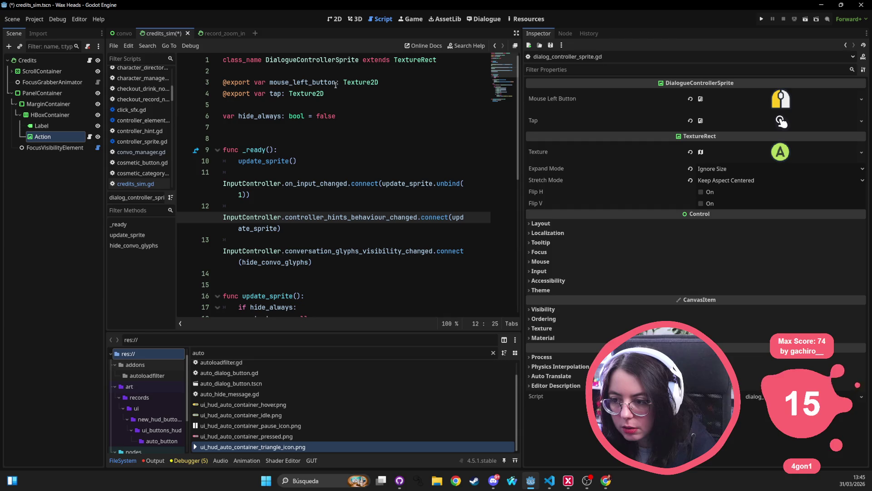
{"action": "scroll", "coordinate": [332, 117], "scroll_direction": "down", "scroll_amount": 6}
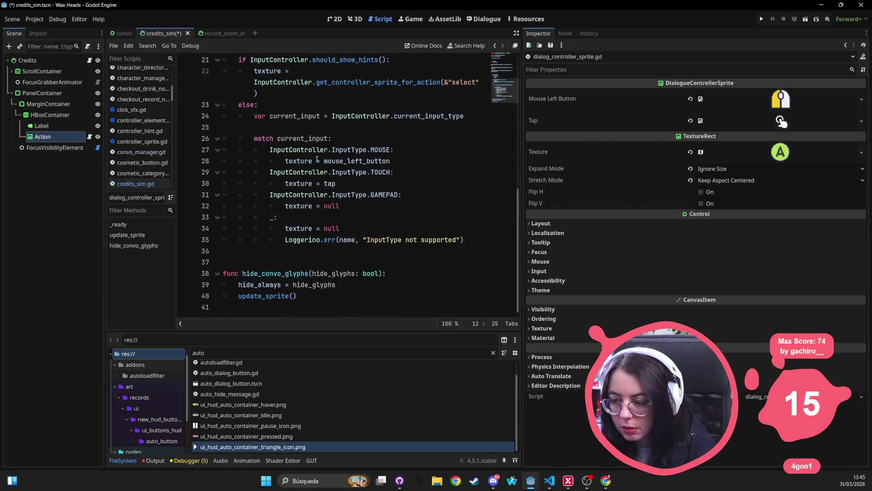
{"action": "left_click", "coordinate": [335, 20]}
{"action": "scroll", "coordinate": [243, 143], "scroll_direction": "down", "scroll_amount": 2}
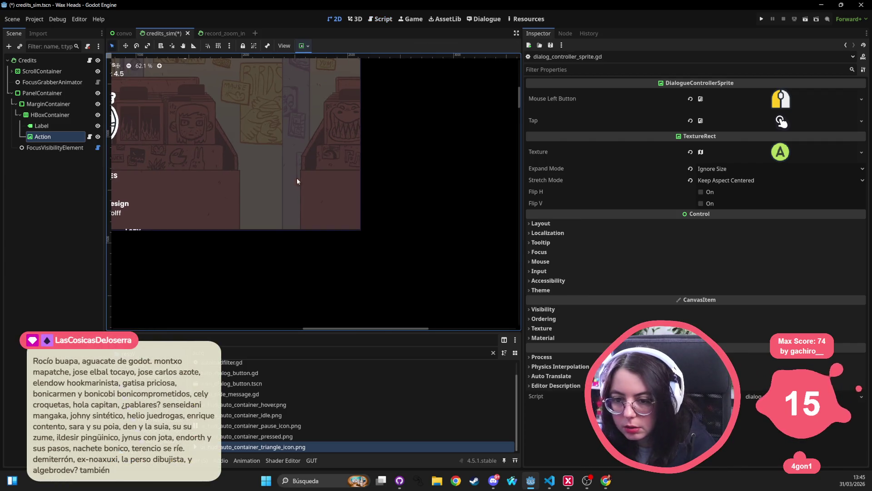
{"action": "scroll", "coordinate": [323, 195], "scroll_direction": "up", "scroll_amount": 2}
{"action": "left_click_drag", "start_coordinate": [323, 195], "coordinate": [326, 196]}
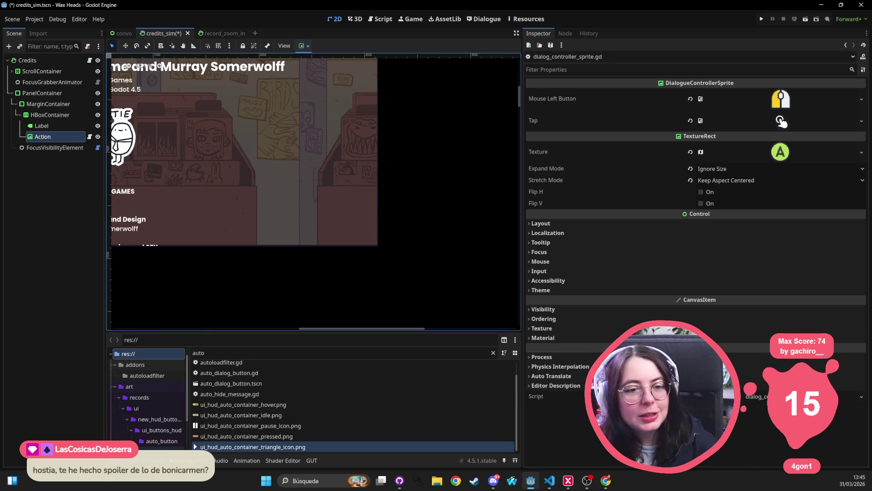
{"action": "left_click", "coordinate": [43, 114]}
Make the skip-hint PanelContainer the first child of Credits and collapse the tree branches.
{"action": "left_click", "coordinate": [47, 103]}
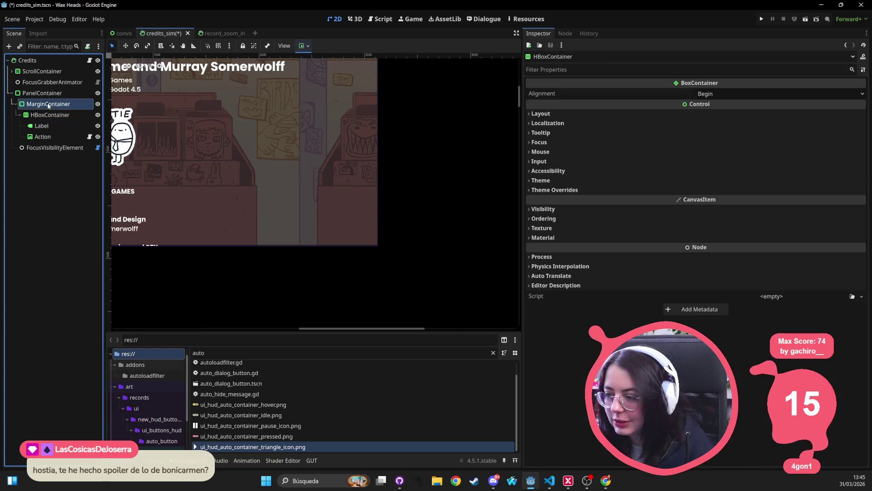
{"action": "left_click", "coordinate": [47, 93]}
{"action": "left_click", "coordinate": [47, 104]}
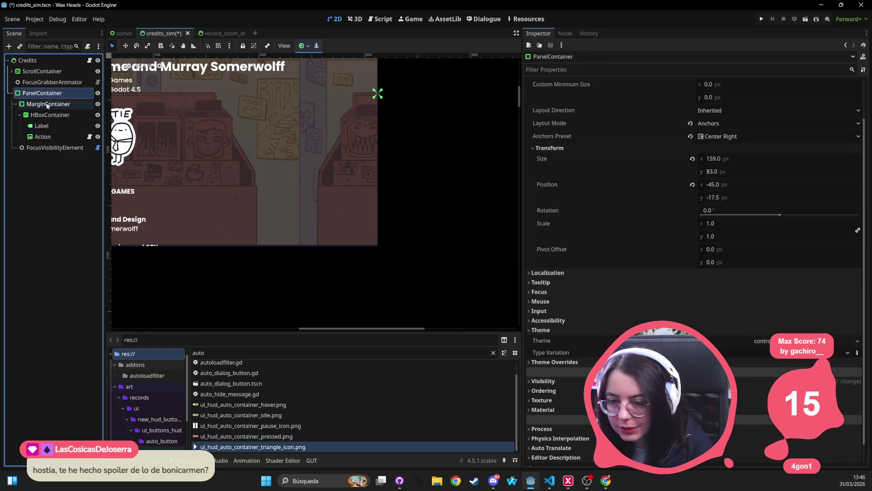
{"action": "key", "text": "Down"}
{"action": "key", "text": "Down"}
{"action": "key", "text": "f"}
{"action": "scroll", "coordinate": [338, 197], "scroll_direction": "down", "scroll_amount": 6}
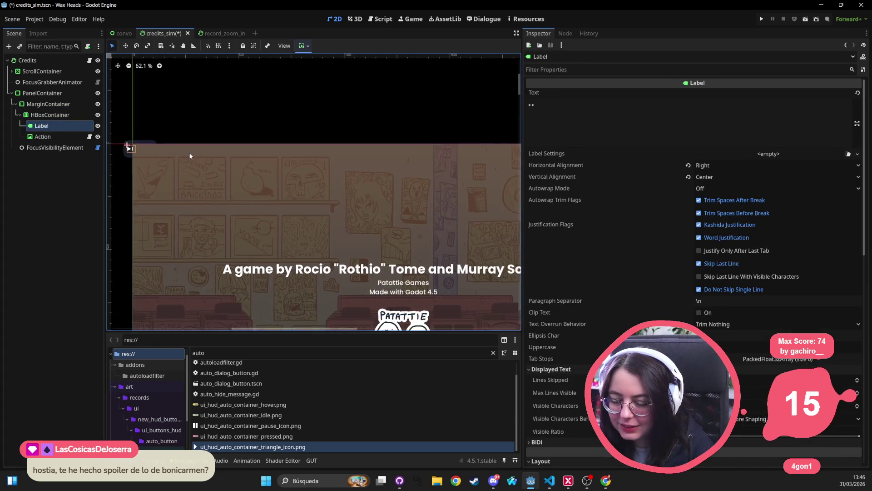
{"action": "left_click_drag", "start_coordinate": [39, 93], "coordinate": [63, 68]}
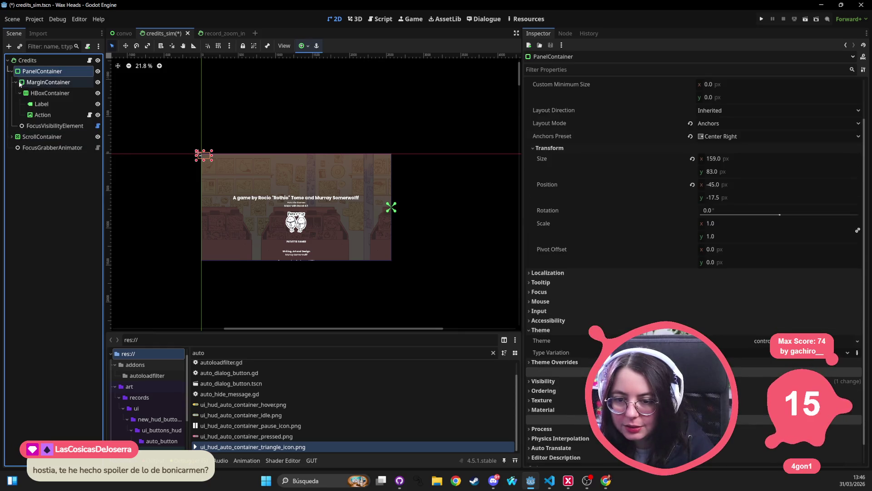
{"action": "left_click", "coordinate": [11, 136]}
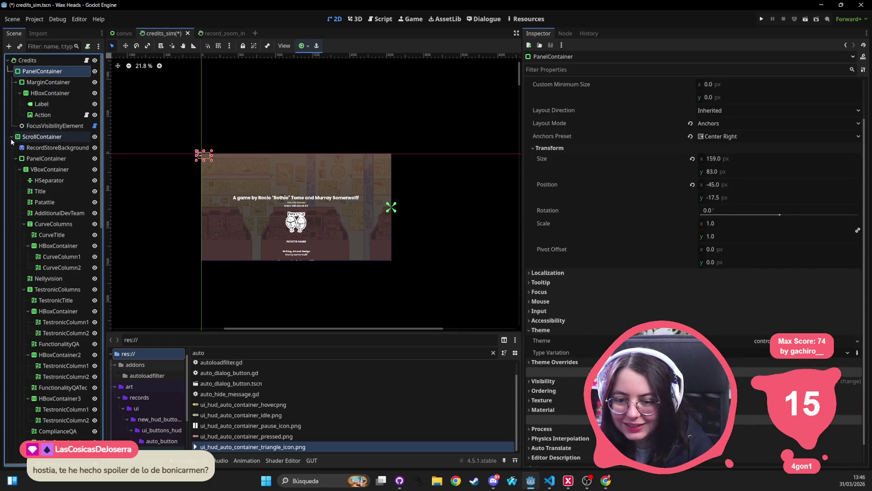
{"action": "left_click", "coordinate": [11, 137]}
{"action": "left_click", "coordinate": [16, 82]}
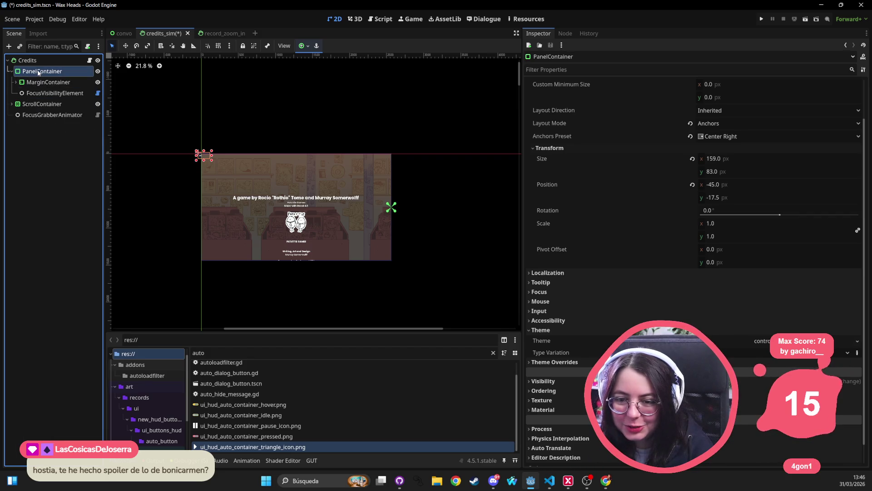
{"action": "left_click", "coordinate": [12, 71]}
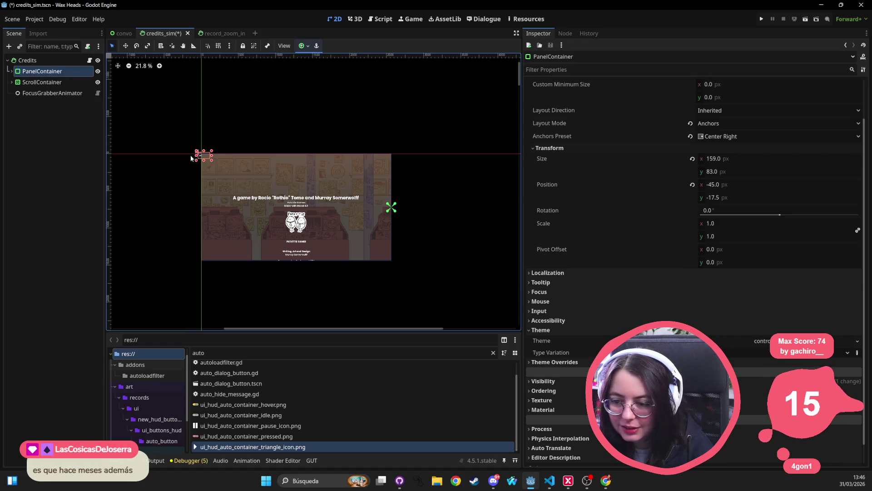
Anchor the skip-hint PanelContainer to the Bottom Right preset.
{"action": "left_click", "coordinate": [304, 45]}
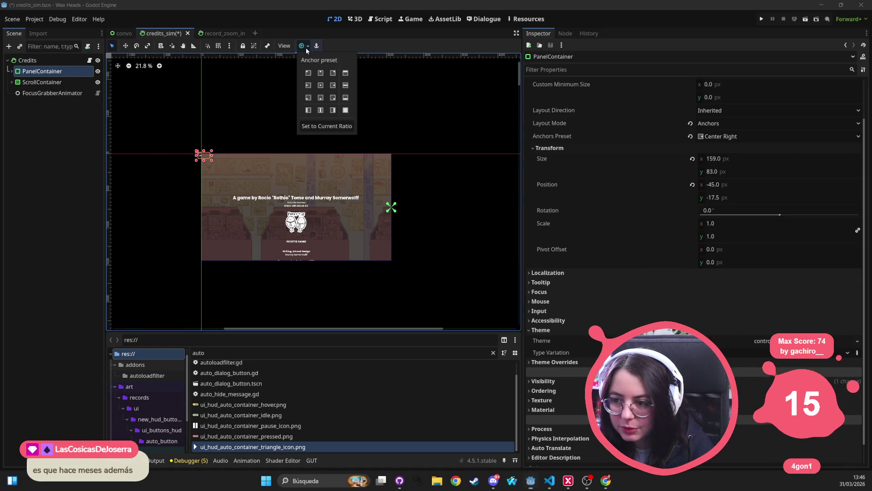
{"action": "left_click", "coordinate": [333, 98]}
{"action": "scroll", "coordinate": [459, 225], "scroll_direction": "up", "scroll_amount": 3}
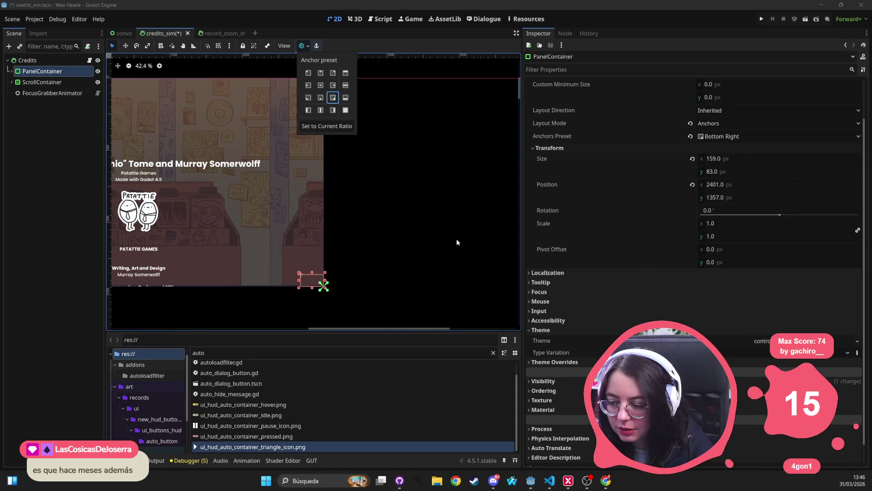
{"action": "left_click_drag", "start_coordinate": [382, 255], "coordinate": [431, 195]}
{"action": "scroll", "coordinate": [431, 199], "scroll_direction": "up", "scroll_amount": 2}
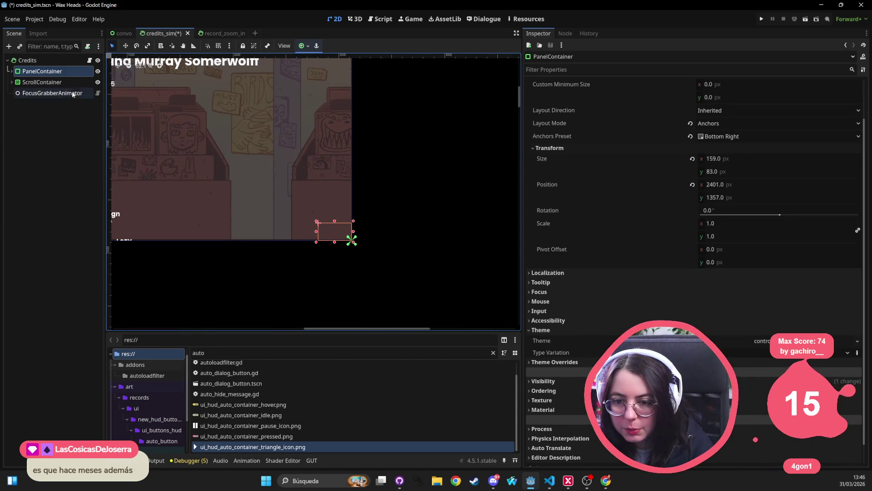
Move ScrollContainer above PanelContainer in the Scene tree so the hint draws on top.
{"action": "left_click_drag", "start_coordinate": [41, 82], "coordinate": [16, 91]}
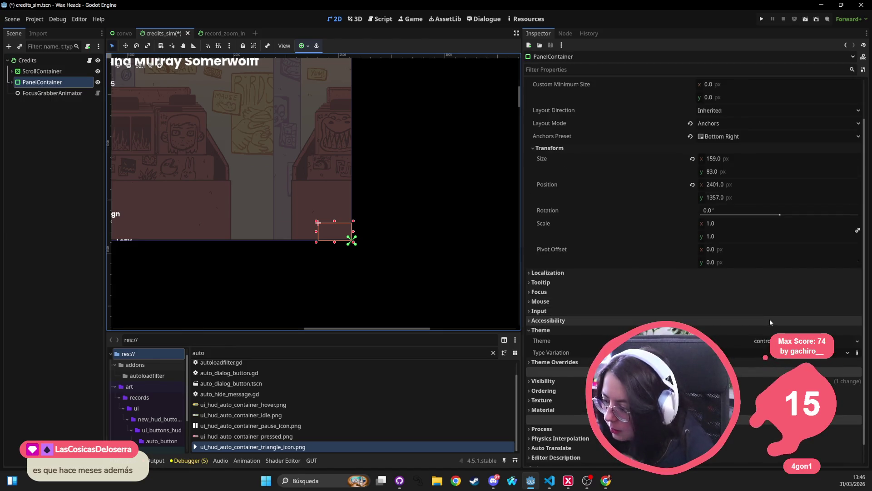
{"action": "scroll", "coordinate": [769, 320], "scroll_direction": "down", "scroll_amount": 1}
{"action": "left_click", "coordinate": [768, 358]}
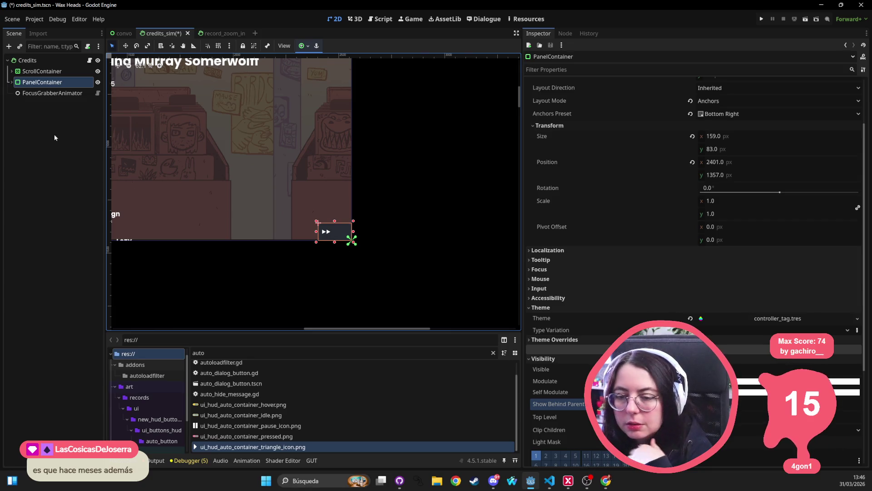
Expand PanelContainer and MarginContainer in the tree and select the Action icon node.
{"action": "left_click", "coordinate": [11, 82]}
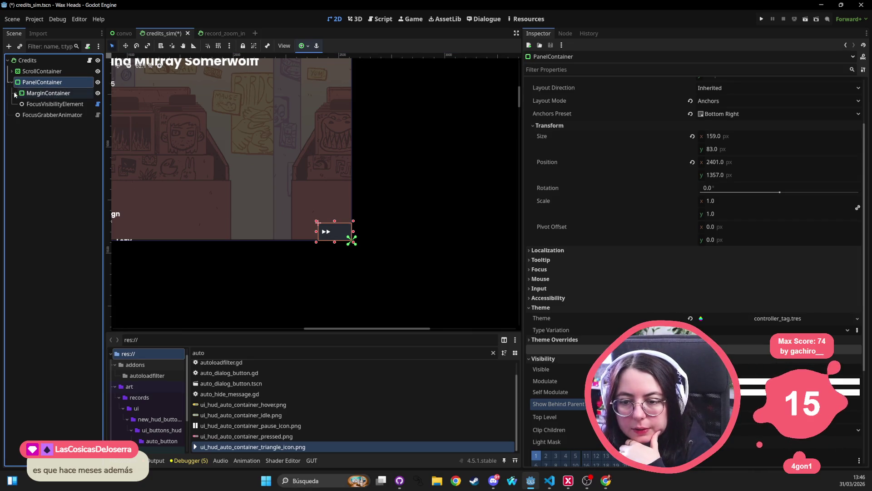
{"action": "left_click", "coordinate": [15, 93]}
{"action": "left_click", "coordinate": [47, 104]}
{"action": "left_click", "coordinate": [41, 114]}
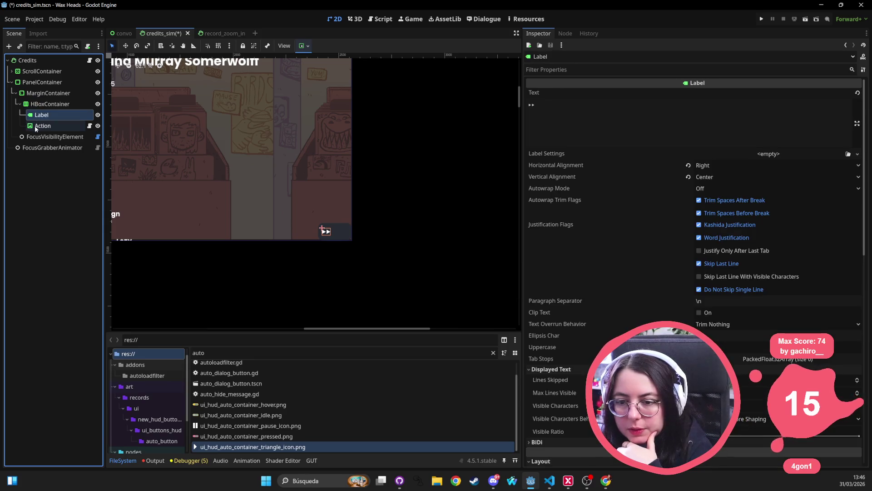
{"action": "left_click", "coordinate": [37, 126]}
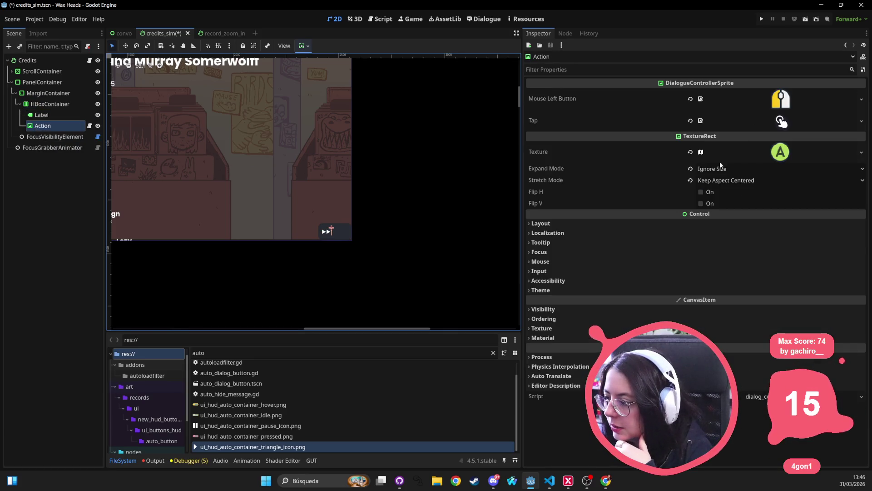
Revert the Action node's Expand Mode to Keep Size and Stretch Mode to Scale.
{"action": "left_click", "coordinate": [583, 225]}
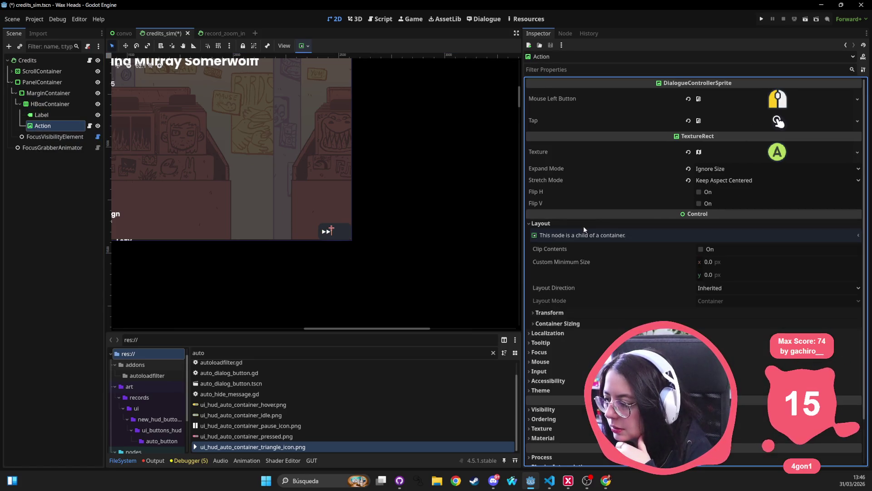
{"action": "left_click", "coordinate": [564, 312]}
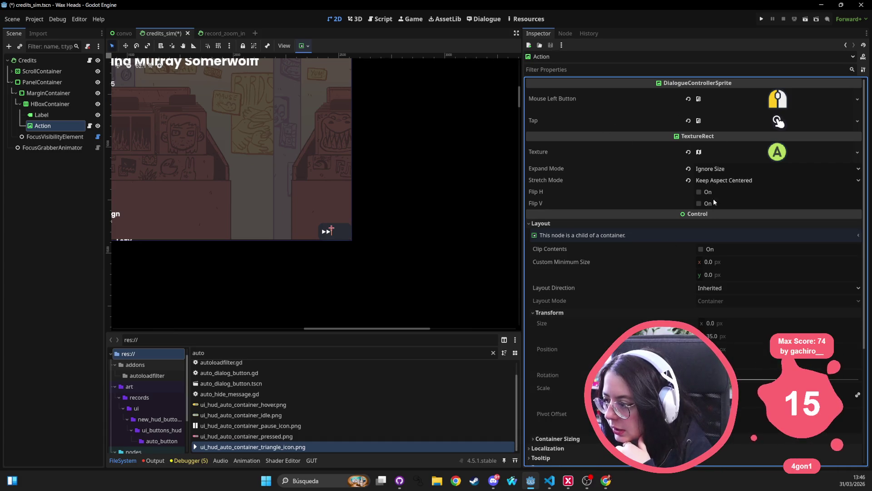
{"action": "left_click", "coordinate": [689, 170]}
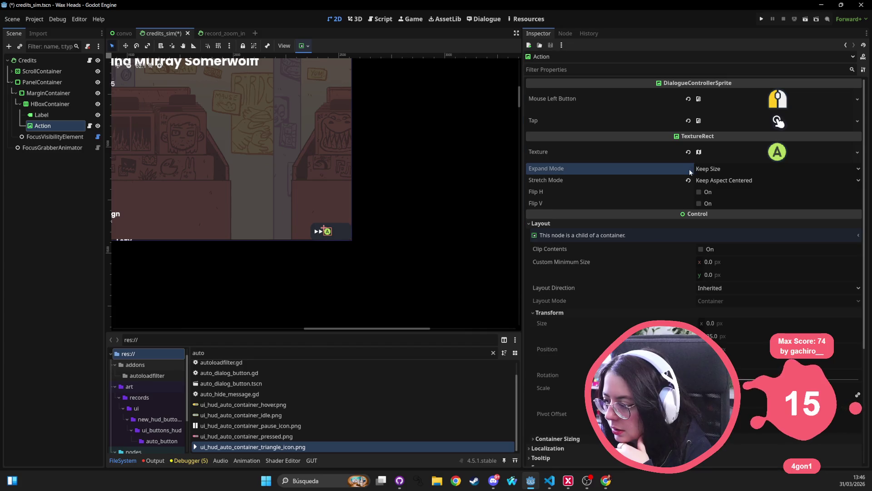
{"action": "left_click", "coordinate": [689, 181]}
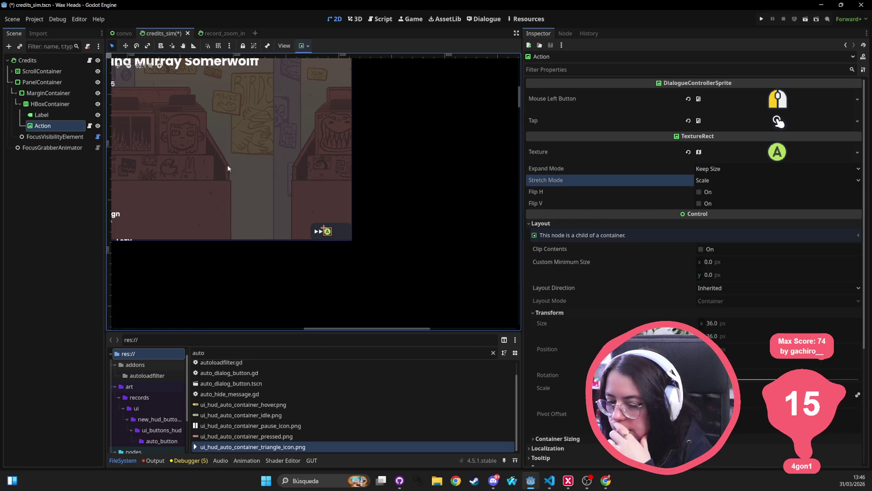
{"action": "left_click", "coordinate": [58, 114]}
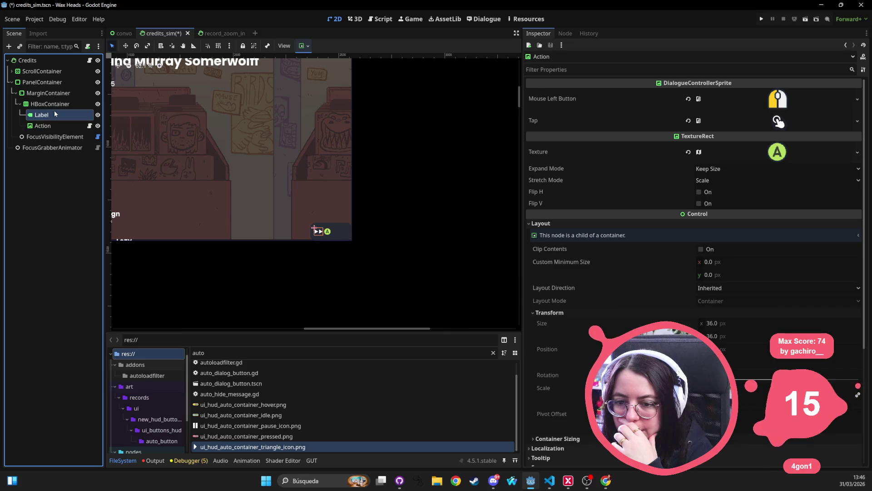
{"action": "left_click", "coordinate": [57, 94]}
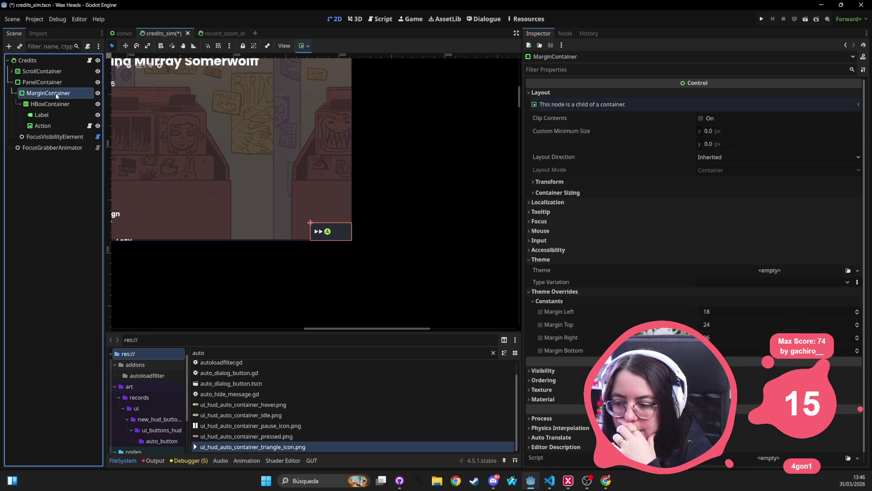
Set all four MarginContainer margins to 20.
{"action": "left_click", "coordinate": [747, 312]}
{"action": "type", "text": "20"}
{"action": "key", "text": "Tab"}
{"action": "type", "text": "20"}
{"action": "key", "text": "Tab"}
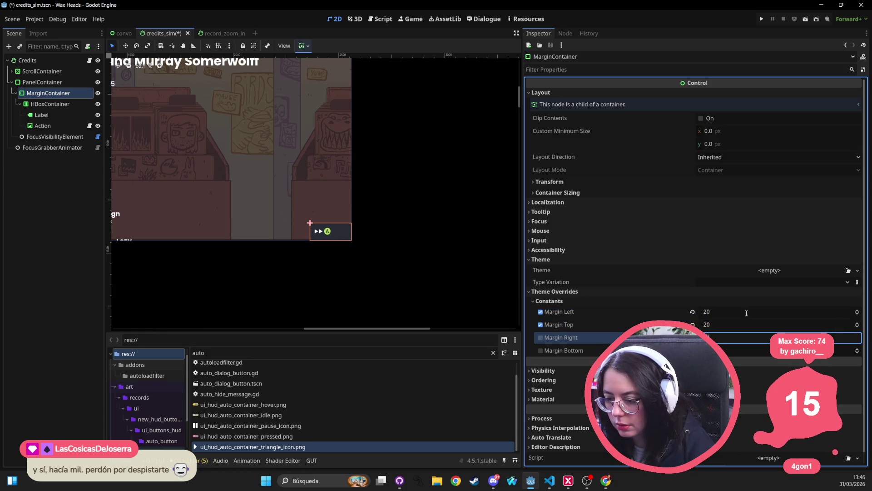
{"action": "type", "text": "20"}
{"action": "key", "text": "Tab"}
{"action": "type", "text": "20"}
{"action": "key", "text": "Return"}
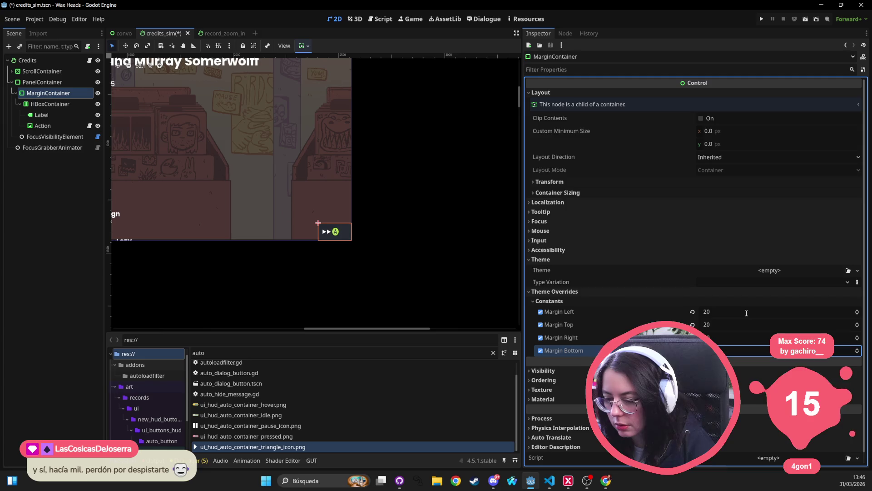
Set the Action icon's Stretch Mode to Keep Aspect Centered.
{"action": "left_click", "coordinate": [42, 82]}
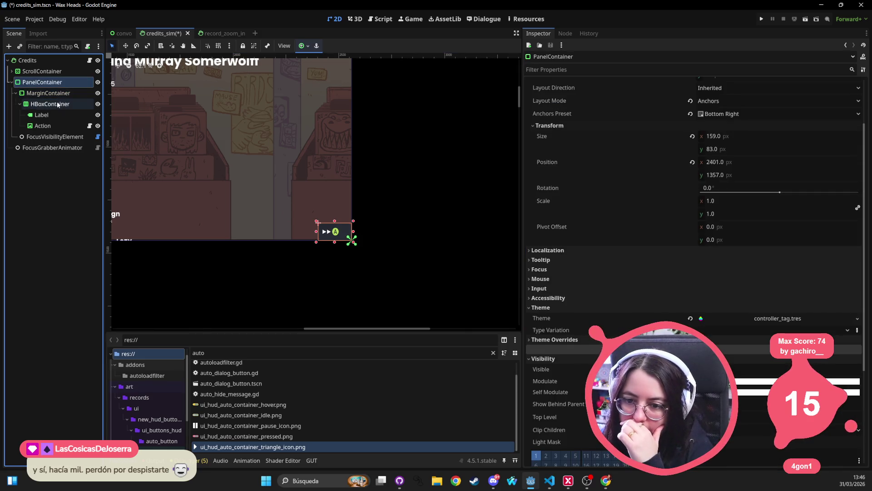
{"action": "left_click", "coordinate": [58, 104]}
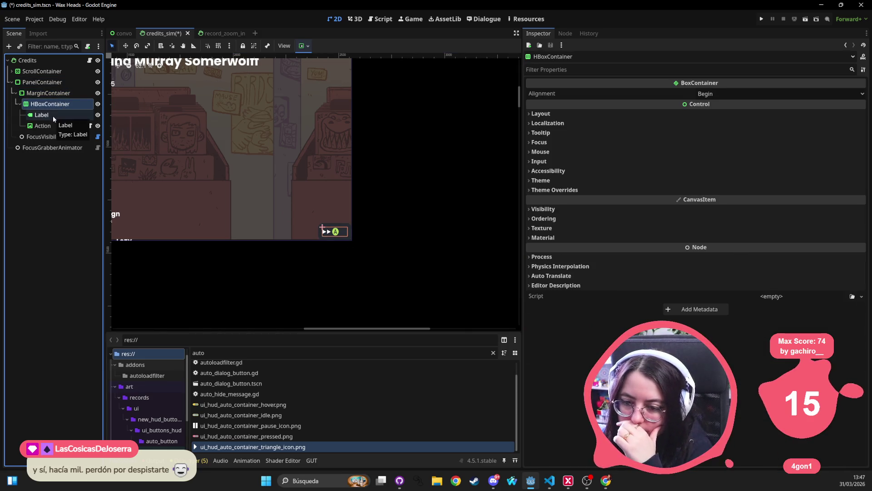
{"action": "left_click", "coordinate": [53, 115]}
{"action": "left_click", "coordinate": [49, 126]}
{"action": "scroll", "coordinate": [367, 246], "scroll_direction": "up", "scroll_amount": 10}
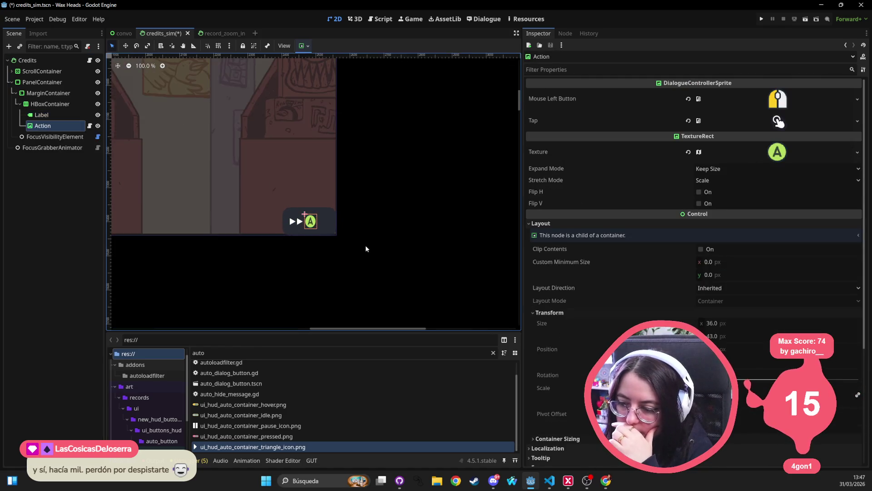
{"action": "scroll", "coordinate": [340, 248], "scroll_direction": "up", "scroll_amount": 1}
{"action": "left_click", "coordinate": [720, 171]}
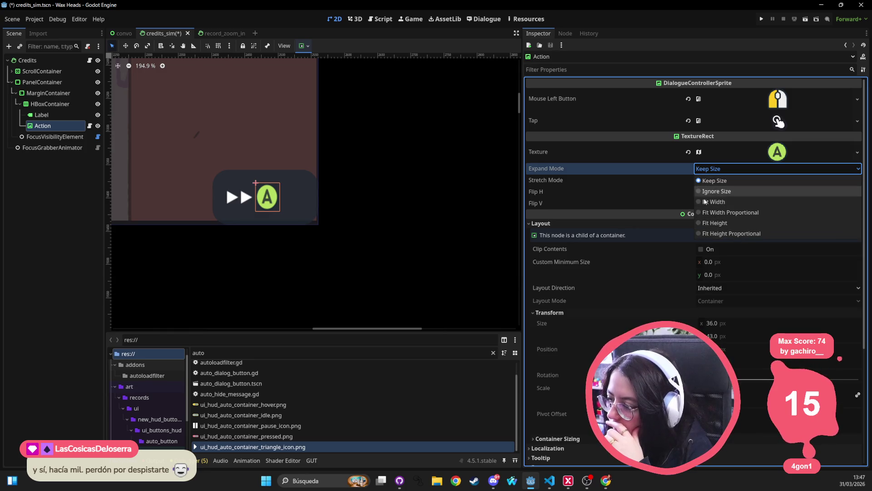
{"action": "left_click", "coordinate": [668, 196]}
{"action": "left_click", "coordinate": [724, 180]}
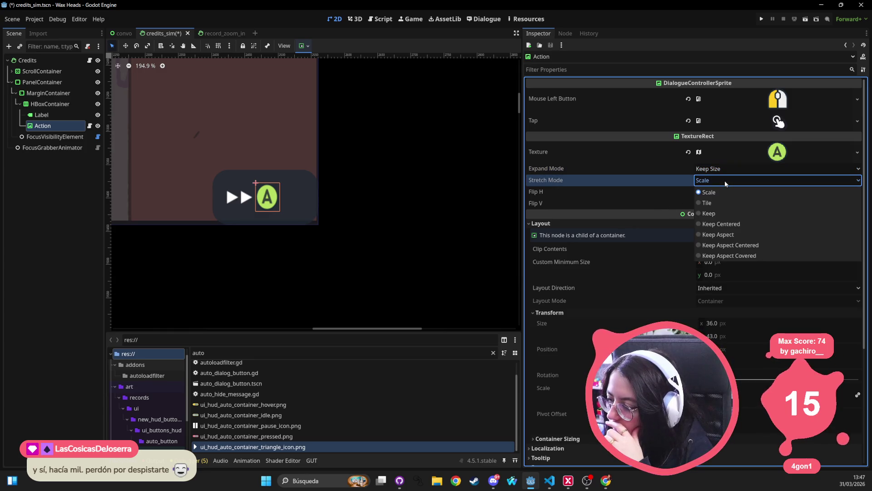
{"action": "left_click", "coordinate": [727, 245]}
{"action": "left_click", "coordinate": [334, 279]}
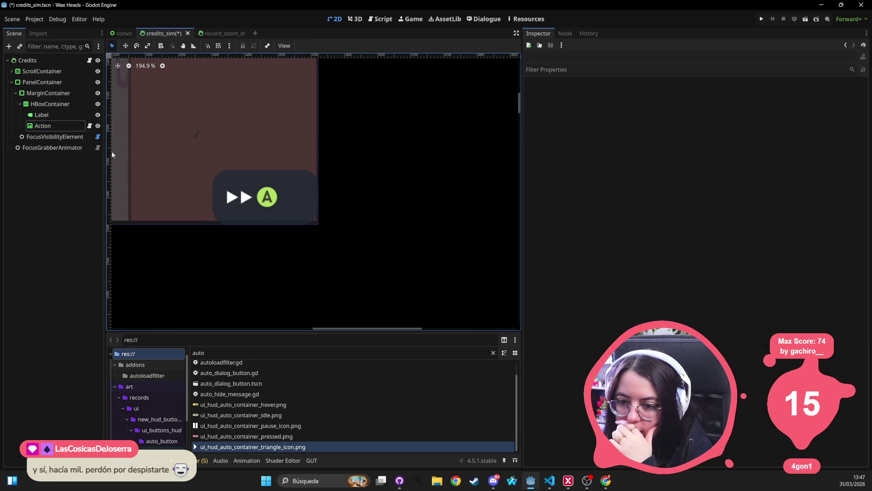
Select the HBoxContainer and bring up its Horizontal container sizing choices.
{"action": "left_click", "coordinate": [58, 115]}
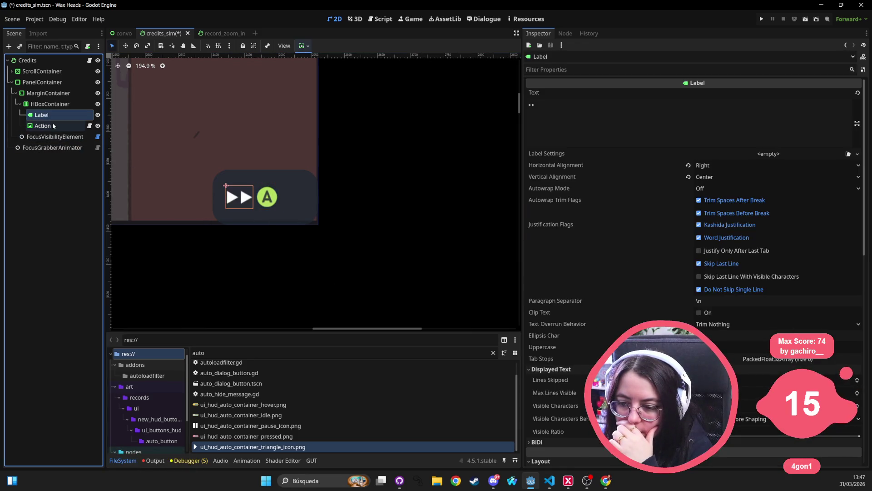
{"action": "left_click", "coordinate": [43, 126]}
{"action": "scroll", "coordinate": [272, 168], "scroll_direction": "down", "scroll_amount": 5}
{"action": "left_click", "coordinate": [41, 115]}
{"action": "left_click", "coordinate": [42, 125]}
{"action": "left_click", "coordinate": [56, 103]}
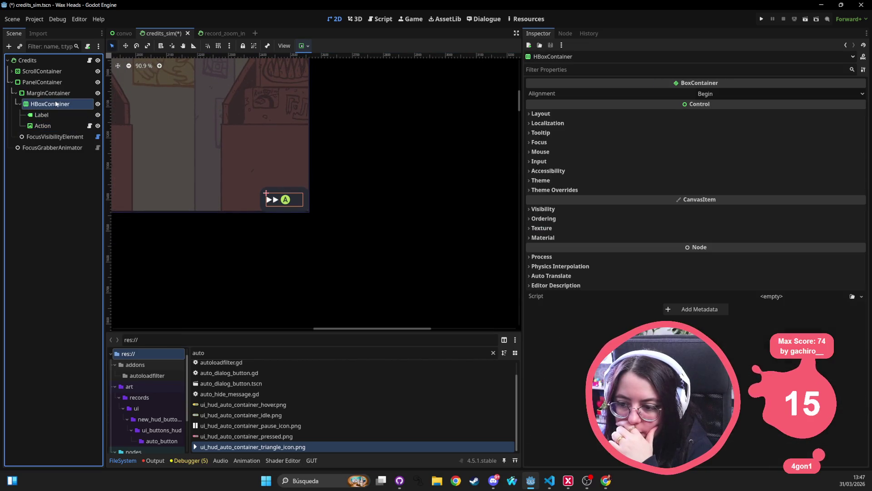
{"action": "left_click", "coordinate": [552, 114]}
{"action": "left_click", "coordinate": [553, 203]}
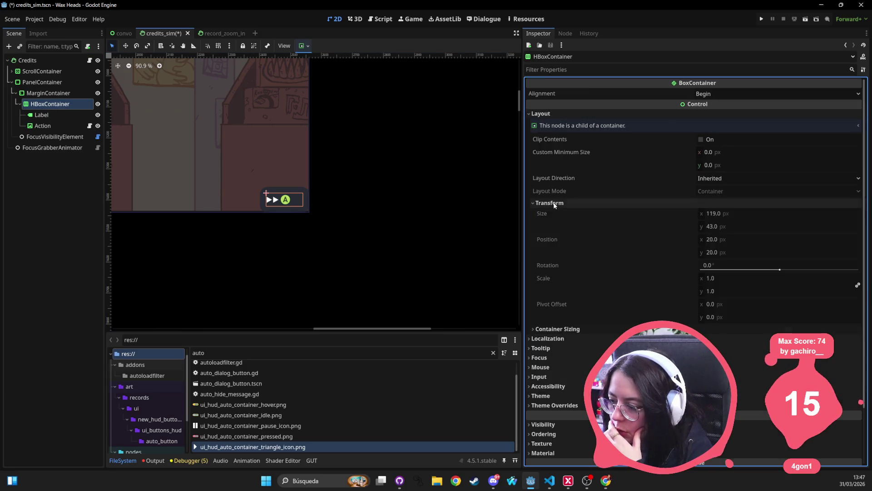
{"action": "left_click", "coordinate": [557, 329]}
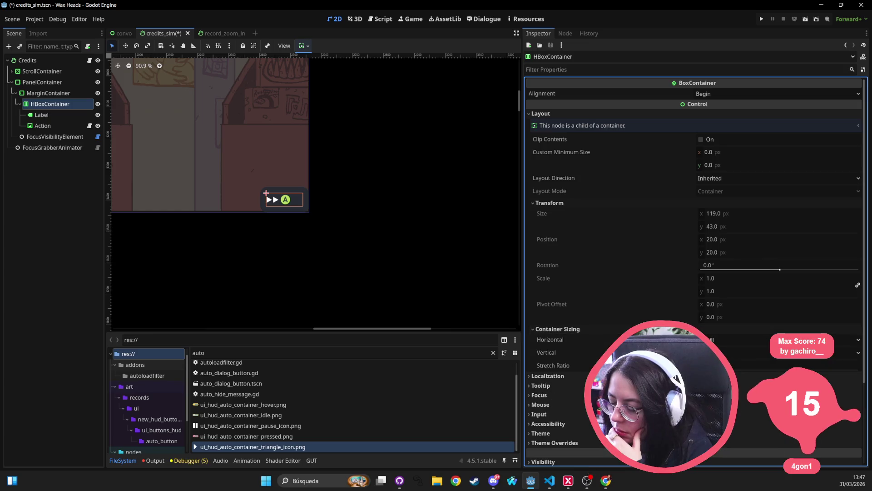
{"action": "left_click", "coordinate": [722, 342]}
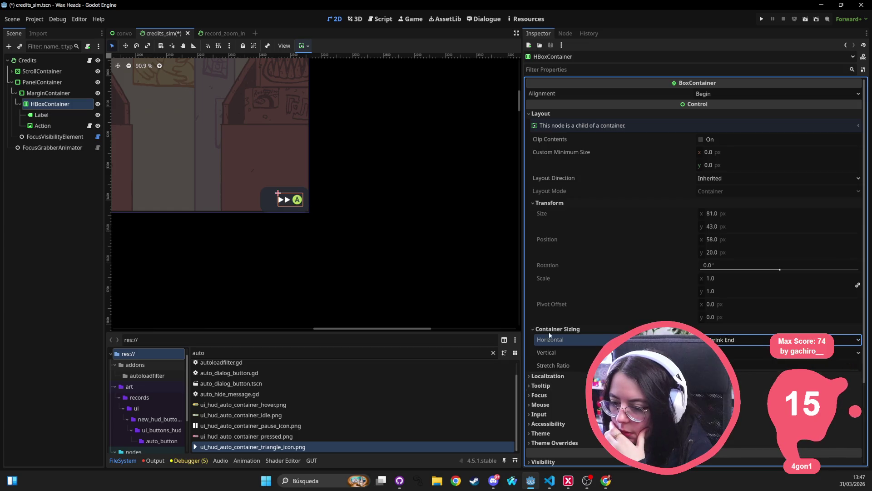
Set the HBoxContainer to Shrink End horizontally and revert the PanelContainer's size and position.
{"action": "left_click", "coordinate": [448, 259]}
{"action": "left_click", "coordinate": [43, 93]}
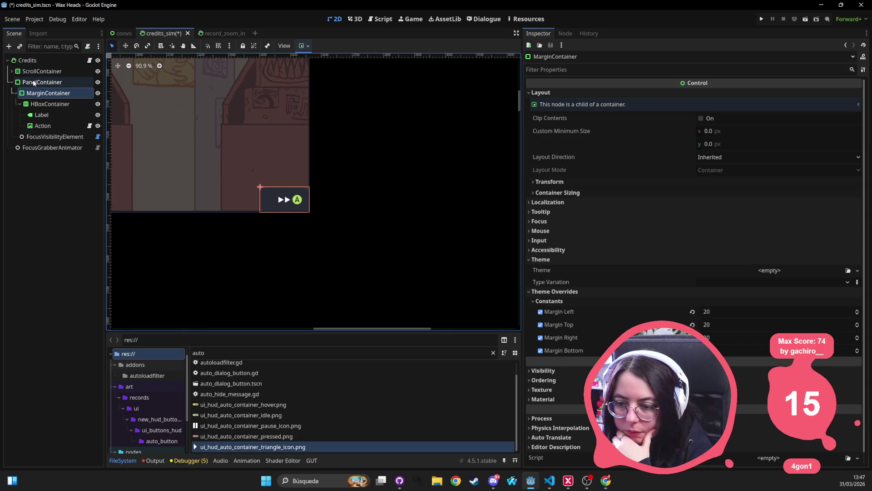
{"action": "left_click", "coordinate": [42, 82]}
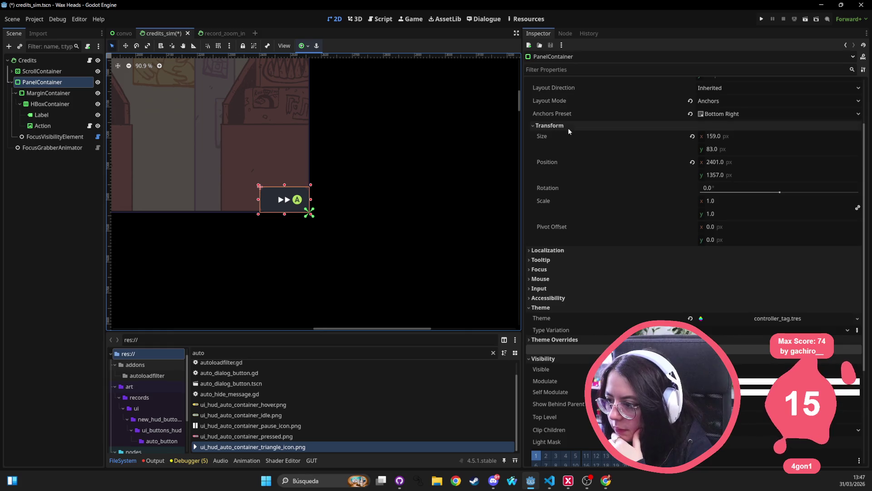
{"action": "scroll", "coordinate": [571, 140], "scroll_direction": "up", "scroll_amount": 3}
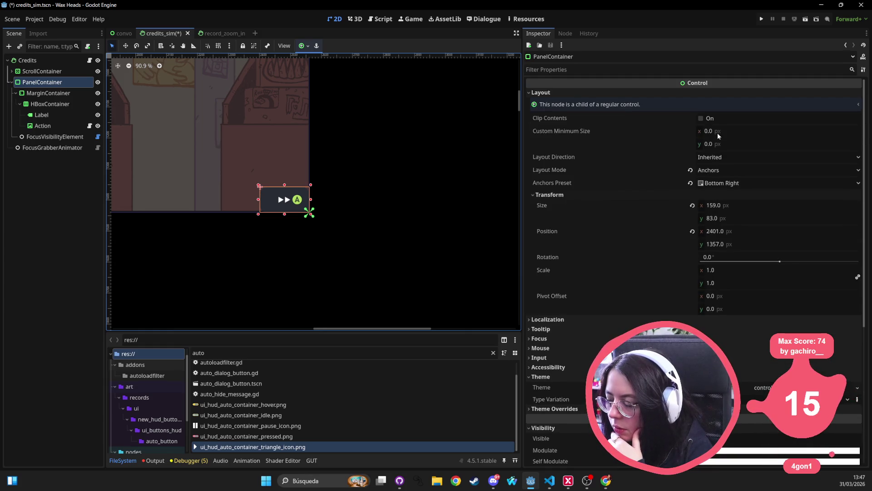
{"action": "left_click", "coordinate": [693, 205]}
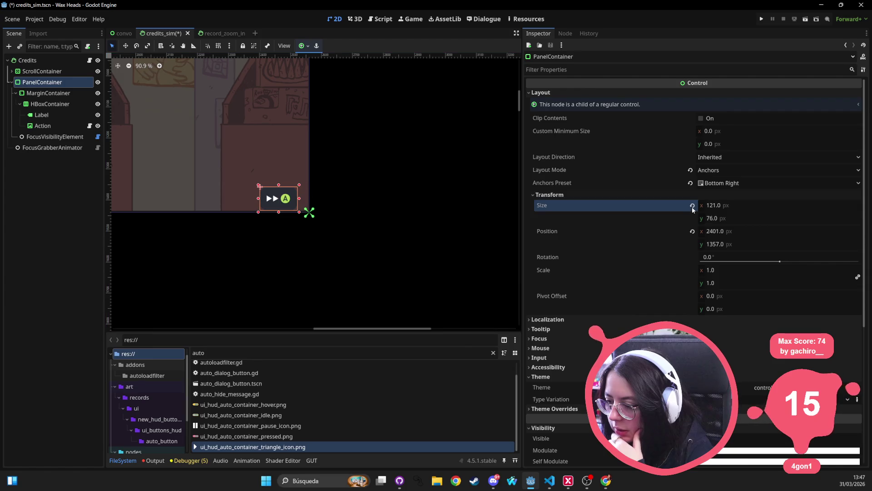
{"action": "left_click", "coordinate": [693, 232]}
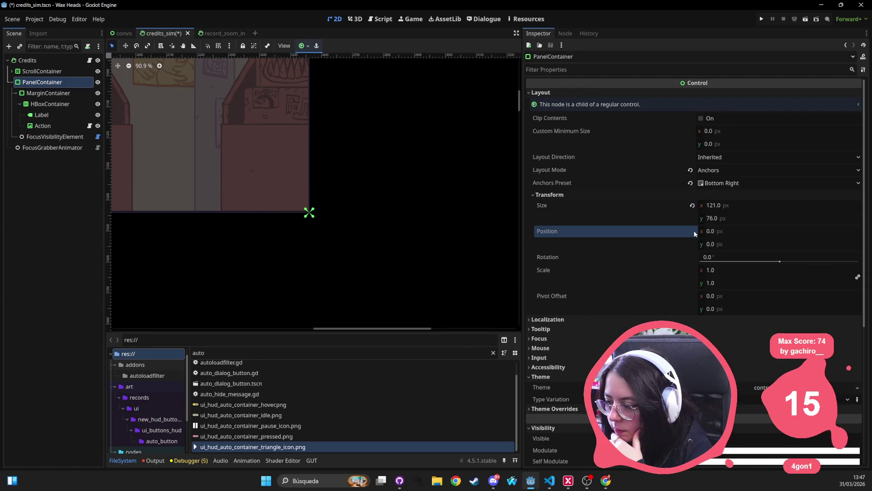
Anchor the panel Bottom Right and nudge it up and left into the corner.
{"action": "left_click", "coordinate": [303, 45]}
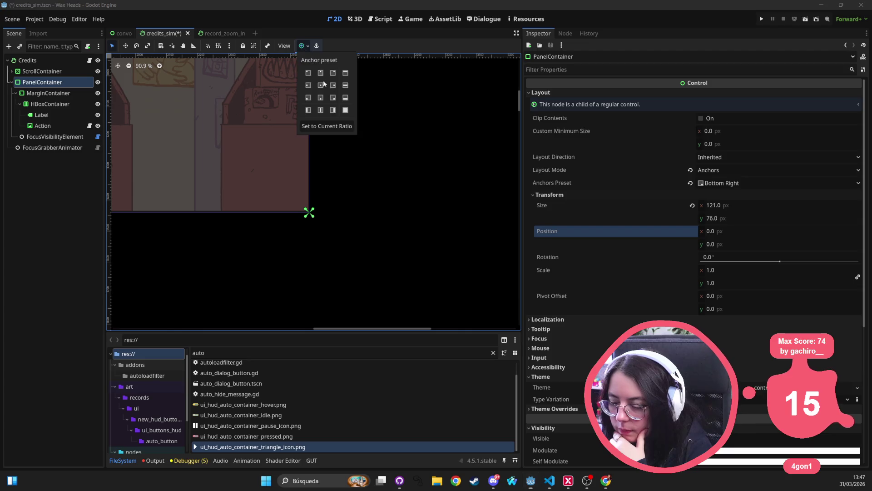
{"action": "left_click", "coordinate": [333, 98]}
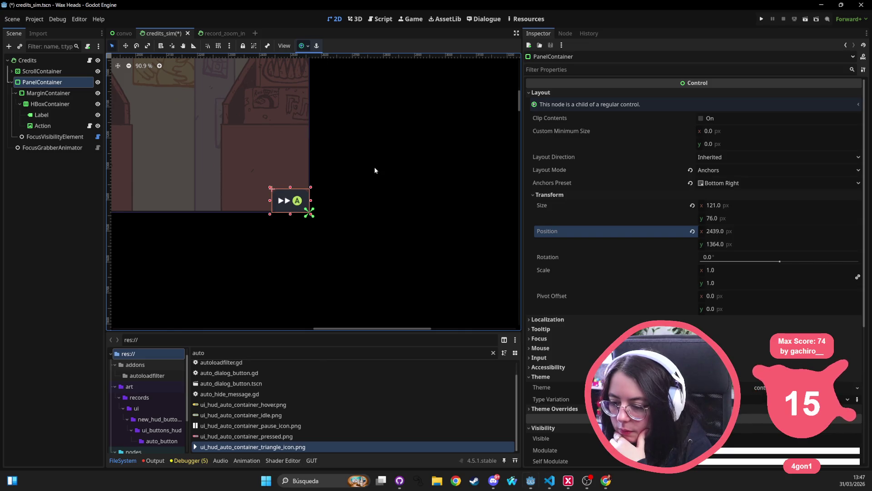
{"action": "key", "text": "Up"}
{"action": "key", "text": "Up"}
{"action": "key", "text": "Up"}
{"action": "key", "text": "Left"}
{"action": "key", "text": "Left"}
{"action": "key", "text": "Left"}
{"action": "key", "text": "Left"}
{"action": "key", "text": "Left"}
{"action": "key", "text": "Left"}
{"action": "key", "text": "Up"}
{"action": "key", "text": "Up"}
{"action": "key", "text": "Up"}
{"action": "key", "text": "Up"}
{"action": "key", "text": "Up"}
{"action": "key", "text": "Up"}
{"action": "key", "text": "Left"}
{"action": "key", "text": "Left"}
{"action": "left_click", "coordinate": [400, 124]}
{"action": "scroll", "coordinate": [399, 140], "scroll_direction": "down", "scroll_amount": 5}
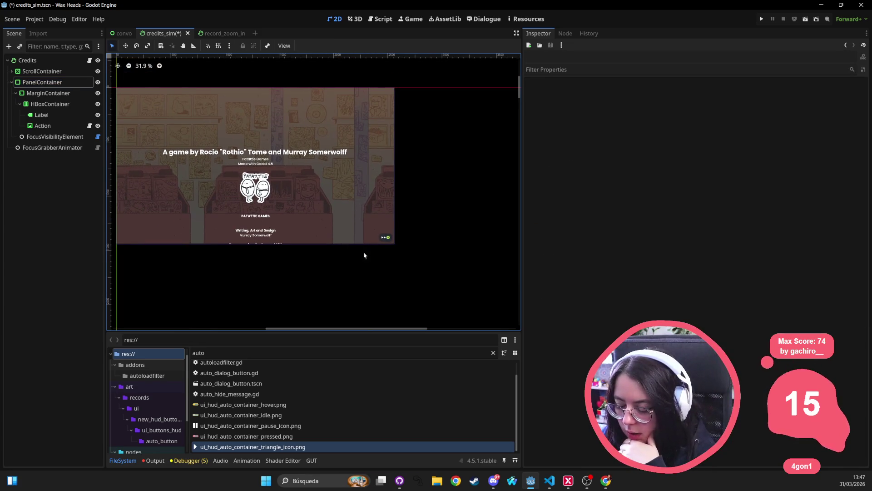
Select the hint's HBoxContainer, then switch to the convo scene to compare its hint.
{"action": "scroll", "coordinate": [380, 250], "scroll_direction": "up", "scroll_amount": 4}
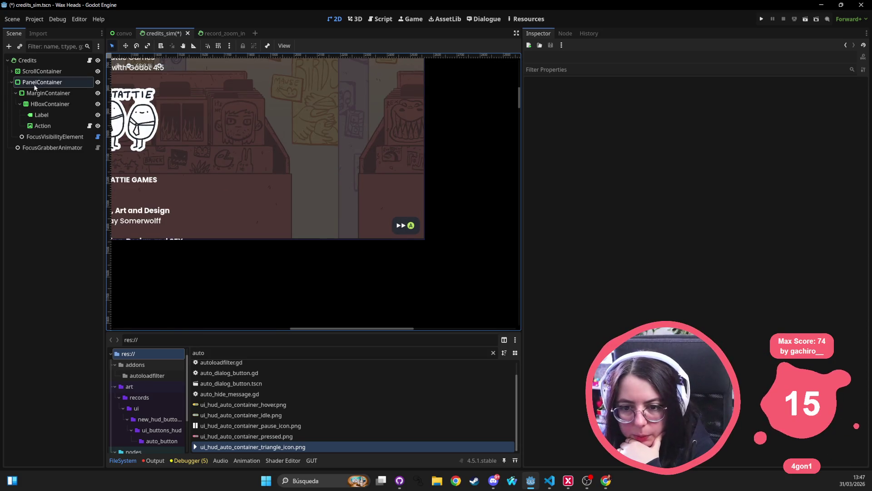
{"action": "left_click", "coordinate": [50, 103]}
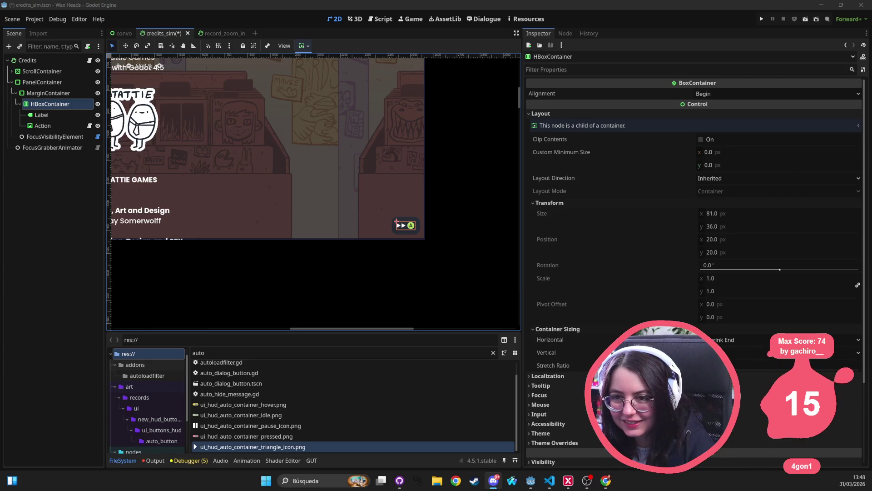
{"action": "left_click", "coordinate": [125, 35]}
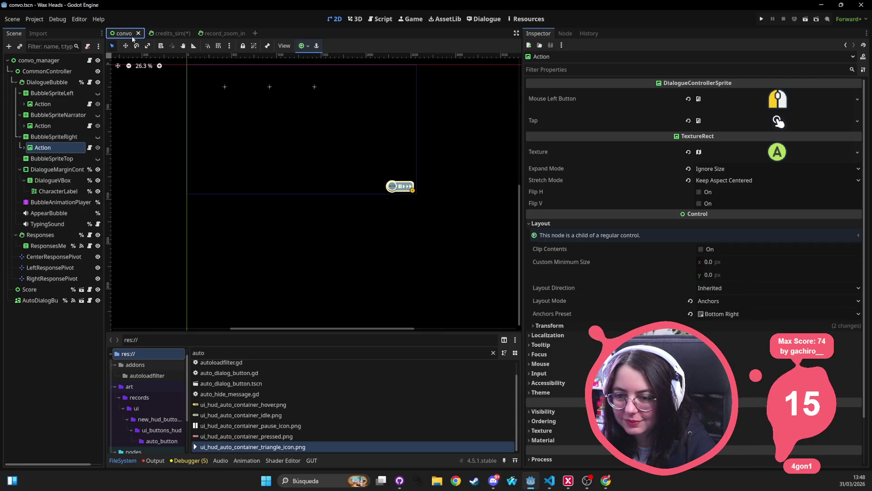
{"action": "left_click", "coordinate": [165, 33]}
{"action": "left_click", "coordinate": [218, 33]}
{"action": "scroll", "coordinate": [202, 217], "scroll_direction": "up", "scroll_amount": 2}
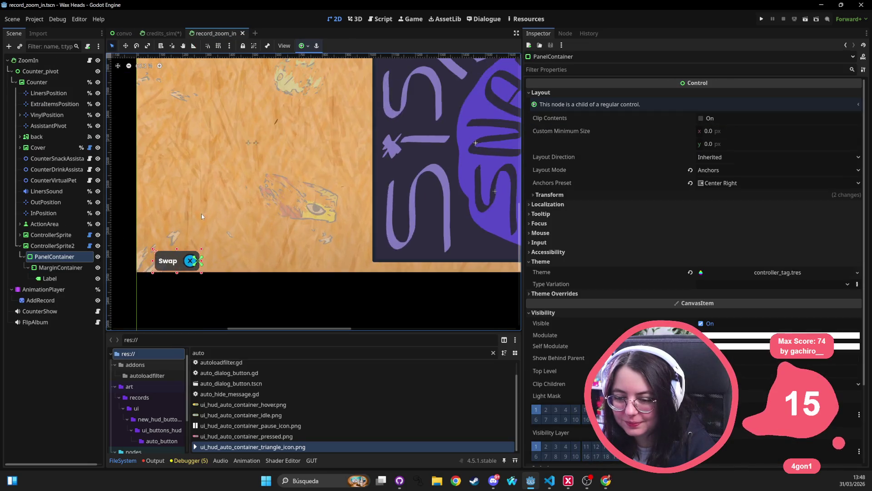
{"action": "scroll", "coordinate": [202, 217], "scroll_direction": "up", "scroll_amount": 1}
{"action": "left_click", "coordinate": [267, 480]}
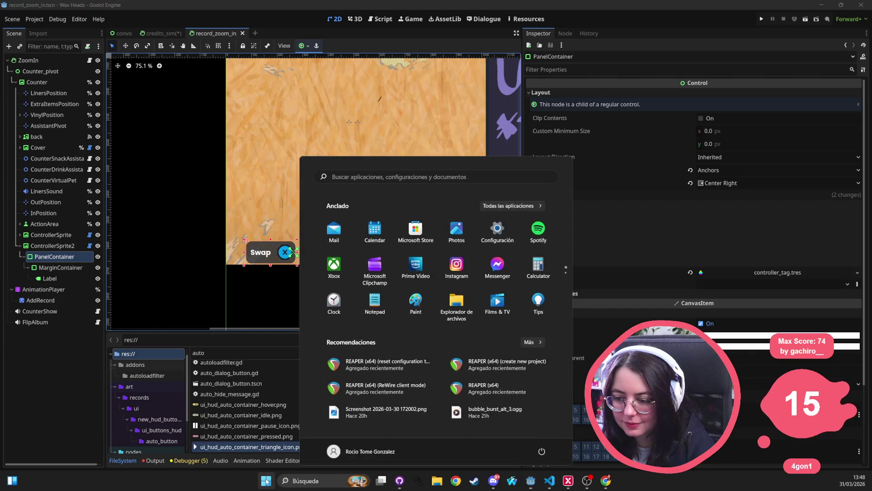
{"action": "type", "text": "snipping tool"}
{"action": "key", "text": "Return"}
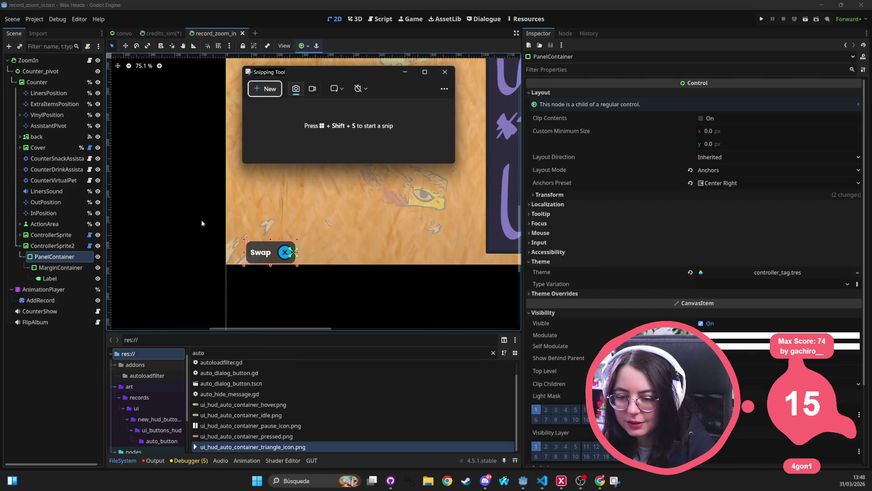
{"action": "left_click", "coordinate": [265, 88]}
{"action": "left_click_drag", "start_coordinate": [324, 220], "coordinate": [6, 308]}
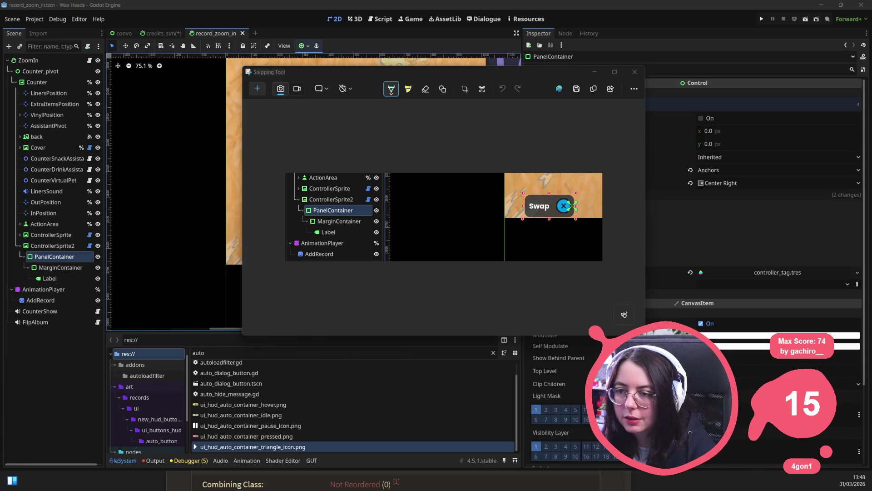
{"action": "left_click", "coordinate": [635, 72]}
{"action": "left_click", "coordinate": [122, 33]}
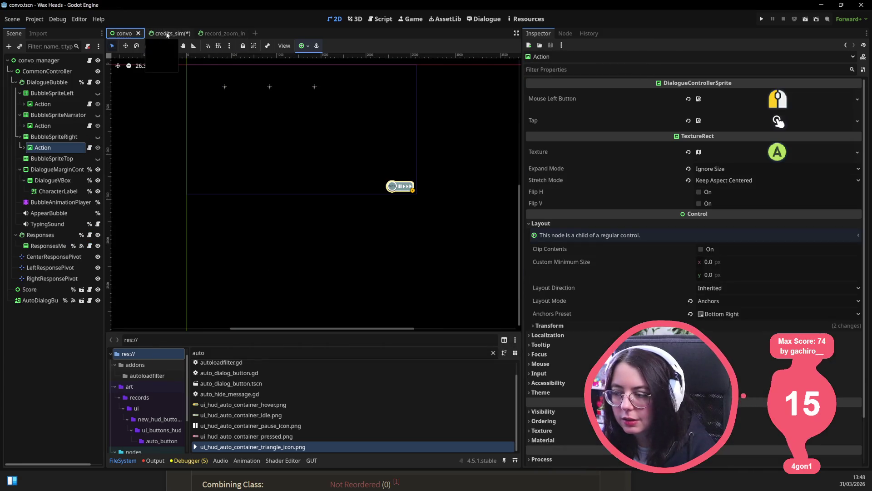
Return to credits_sim, select the hint's PanelContainer and inspect its Label.
{"action": "left_click", "coordinate": [166, 35]}
{"action": "mouse_move", "coordinate": [385, 175]}
{"action": "left_mouse_down"}
{"action": "mouse_move", "coordinate": [370, 129]}
{"action": "mouse_move", "coordinate": [283, 71]}
{"action": "left_mouse_up"}
{"action": "scroll", "coordinate": [144, 182], "scroll_direction": "up", "scroll_amount": 2}
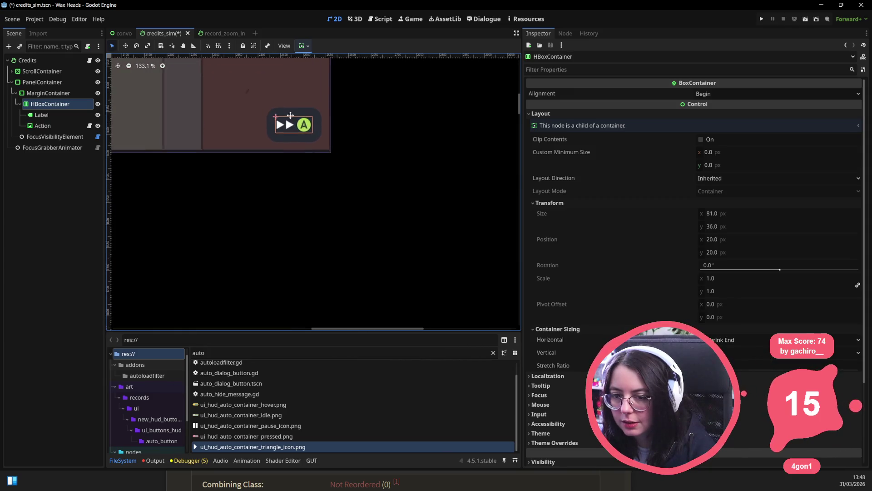
{"action": "left_click", "coordinate": [43, 83]}
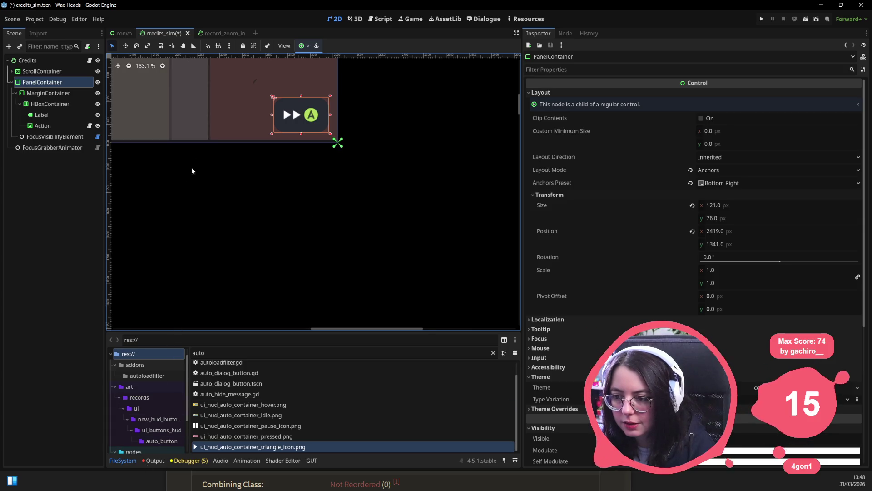
{"action": "scroll", "coordinate": [222, 128], "scroll_direction": "down", "scroll_amount": 5}
{"action": "left_click_drag", "start_coordinate": [296, 176], "coordinate": [356, 224]}
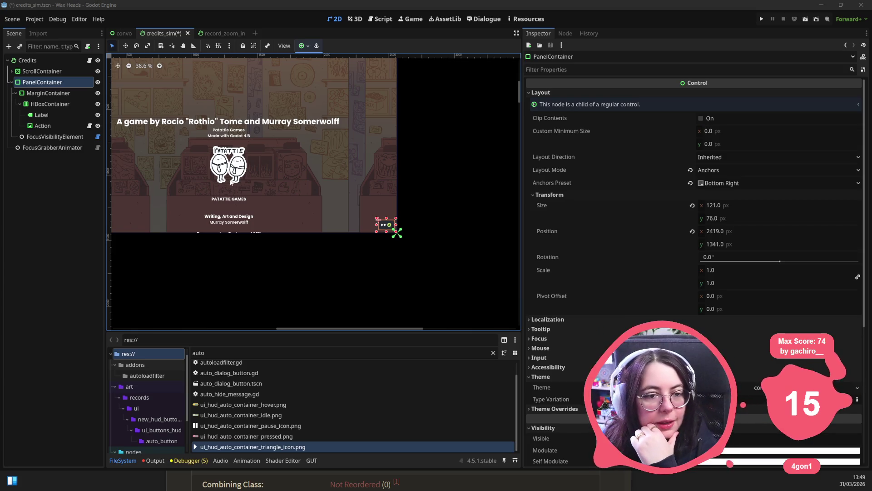
{"action": "scroll", "coordinate": [395, 231], "scroll_direction": "up", "scroll_amount": 5}
{"action": "left_click", "coordinate": [377, 225]}
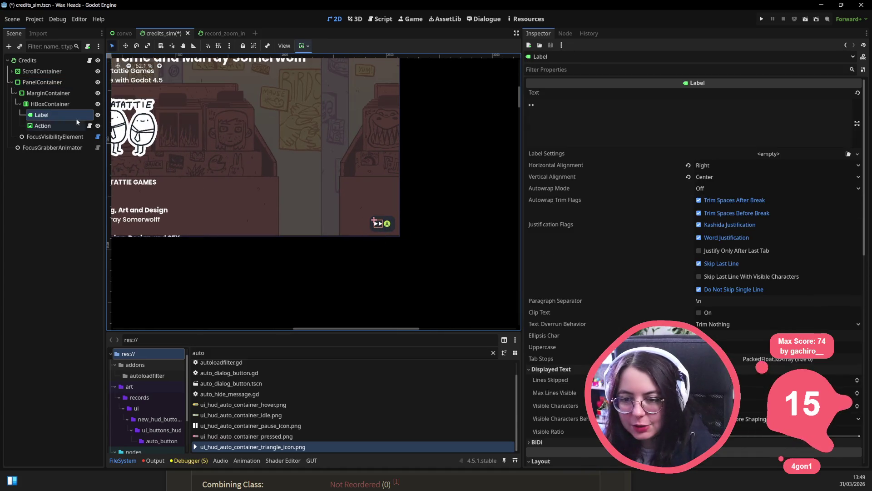
Select the HBoxContainer and expand its Theme Overrides > Constants in the Inspector.
{"action": "left_click", "coordinate": [63, 105]}
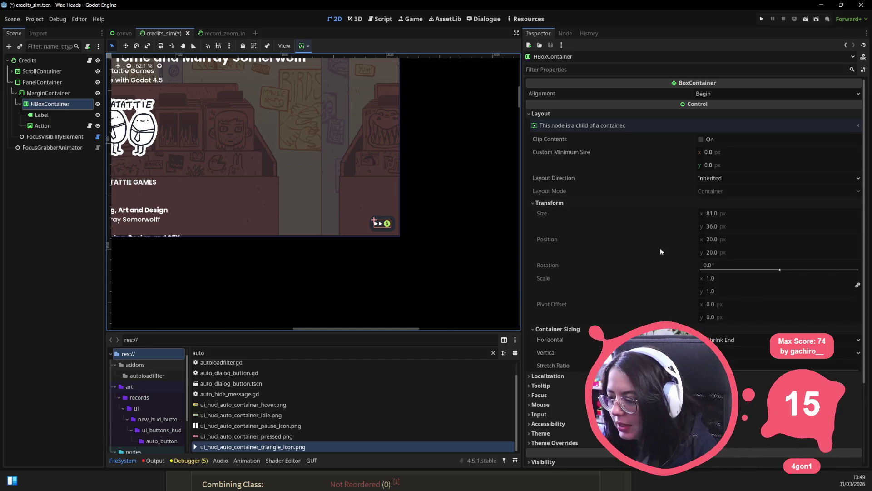
{"action": "scroll", "coordinate": [646, 263], "scroll_direction": "down", "scroll_amount": 3}
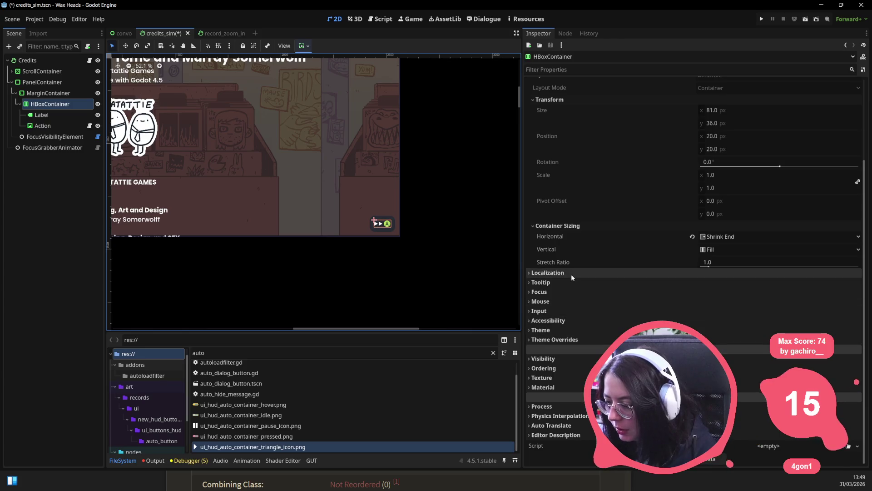
{"action": "scroll", "coordinate": [572, 253], "scroll_direction": "up", "scroll_amount": 3}
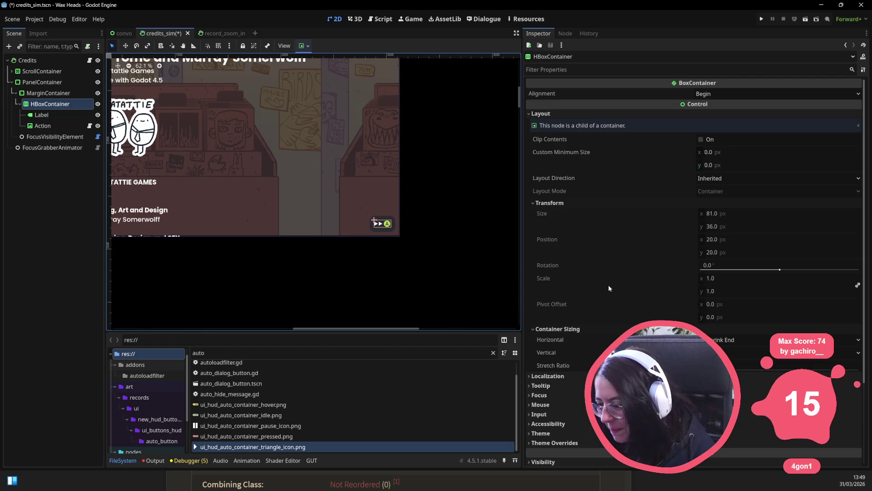
{"action": "scroll", "coordinate": [600, 280], "scroll_direction": "down", "scroll_amount": 3}
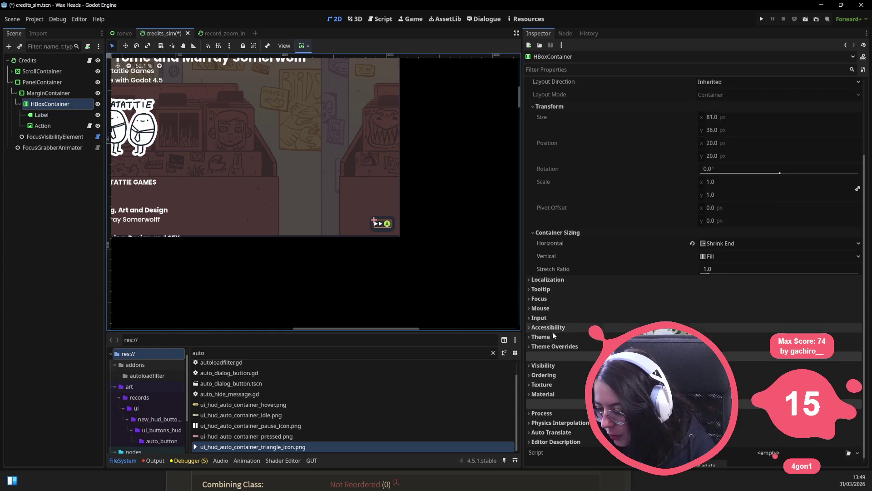
{"action": "left_click", "coordinate": [564, 280]}
{"action": "left_click", "coordinate": [563, 280]}
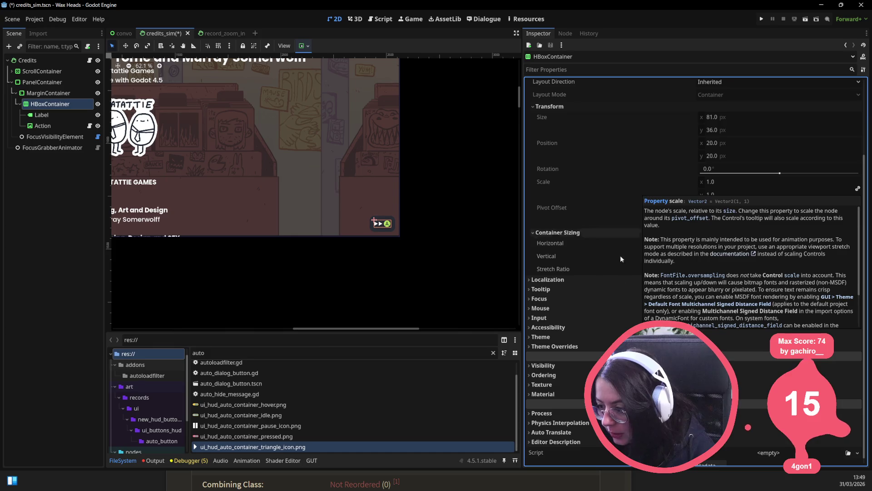
{"action": "left_click", "coordinate": [554, 346]}
{"action": "left_click", "coordinate": [559, 355]}
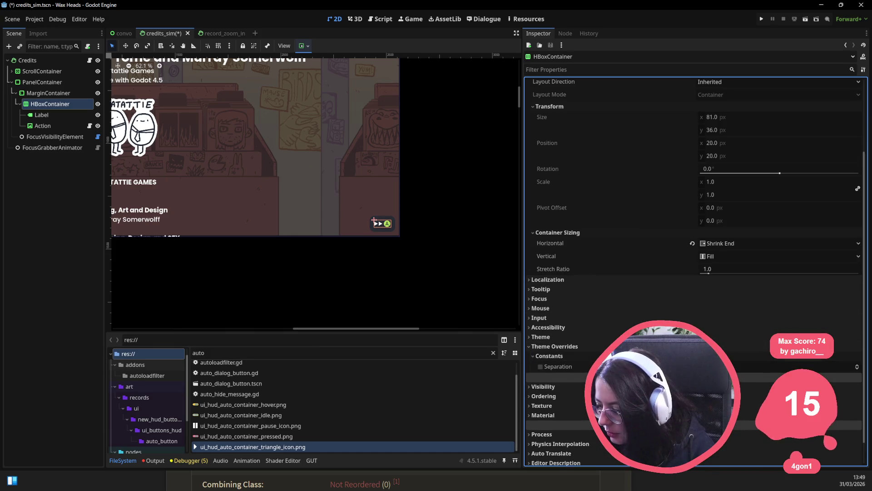
Enable the HBoxContainer's Separation override and save the credits scene.
{"action": "left_click", "coordinate": [540, 367]}
{"action": "left_click_drag", "start_coordinate": [347, 290], "coordinate": [391, 297]}
{"action": "key", "text": "ctrl+s"}
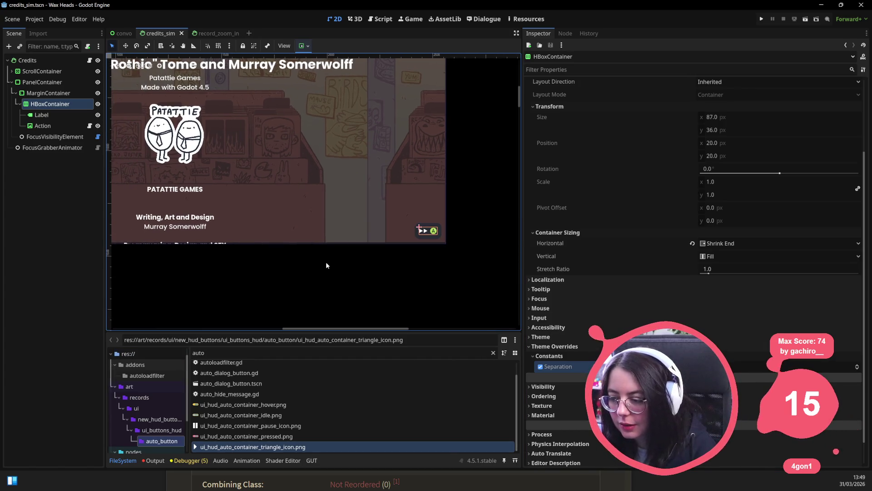
{"action": "scroll", "coordinate": [326, 265], "scroll_direction": "down", "scroll_amount": 2}
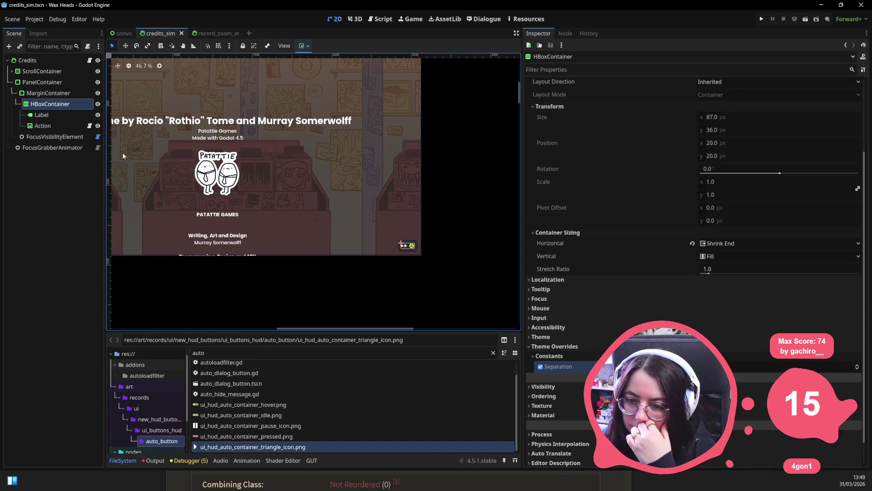
Review the layout settings of MarginContainer, HBoxContainer and PanelContainer, then collapse the branch.
{"action": "left_click", "coordinate": [57, 115]}
{"action": "left_click", "coordinate": [47, 106]}
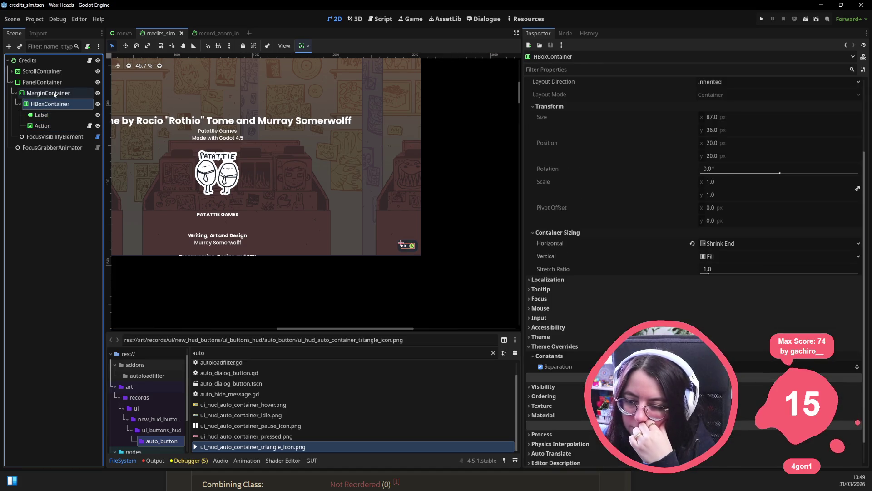
{"action": "left_click", "coordinate": [54, 94]}
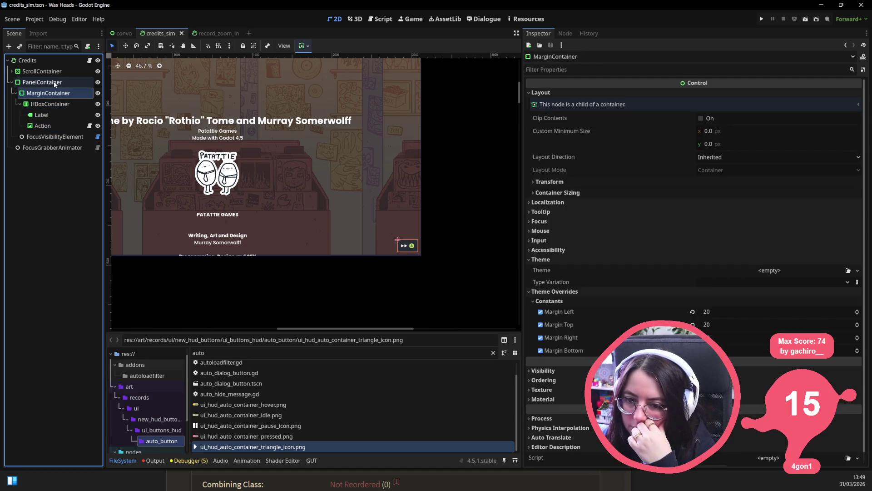
{"action": "left_click", "coordinate": [54, 83]}
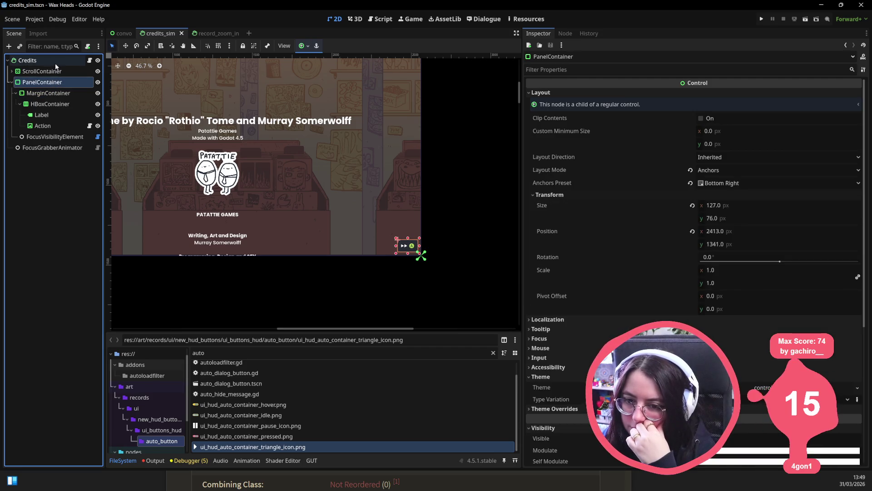
{"action": "left_click", "coordinate": [14, 93]}
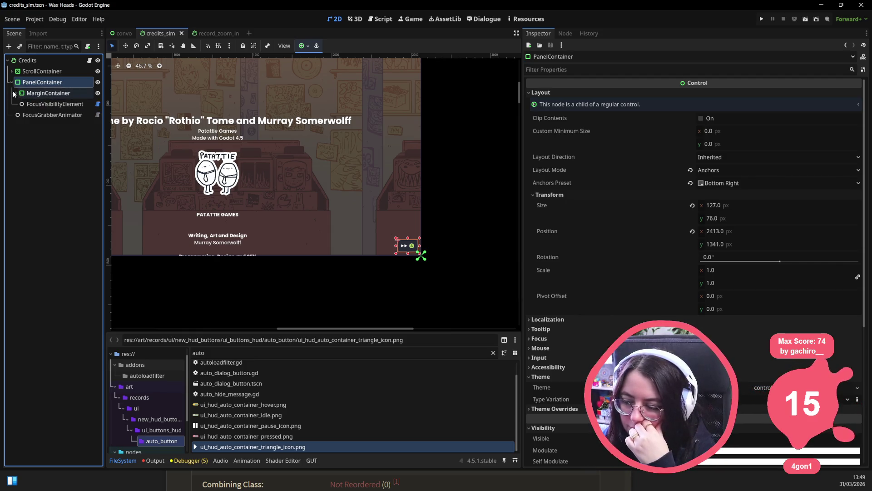
{"action": "scroll", "coordinate": [325, 223], "scroll_direction": "down", "scroll_amount": 1}
{"action": "scroll", "coordinate": [325, 223], "scroll_direction": "up", "scroll_amount": 3}
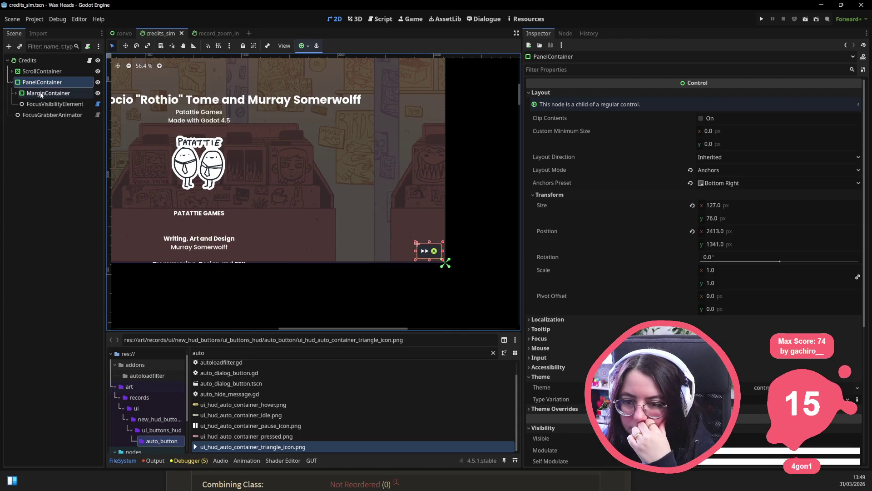
Drag the Action node above the Label so the hint reads A ▶▶.
{"action": "left_click", "coordinate": [434, 251]}
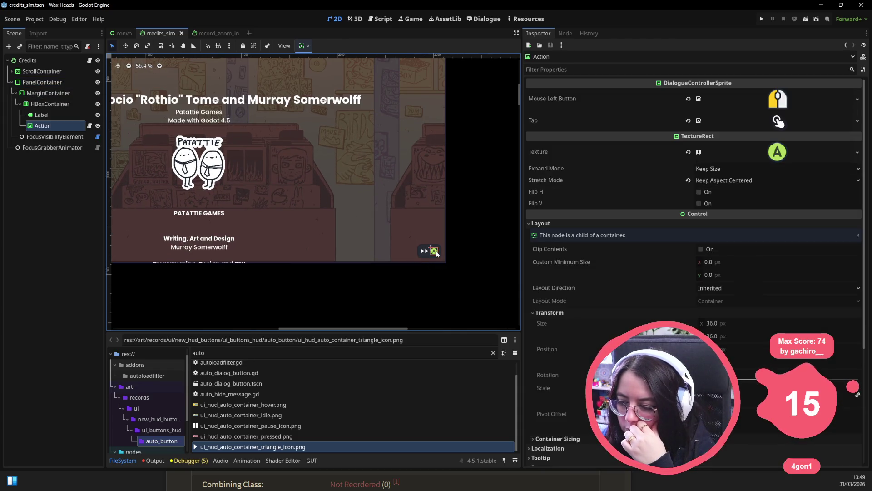
{"action": "left_click", "coordinate": [424, 251]}
{"action": "left_click", "coordinate": [434, 251]}
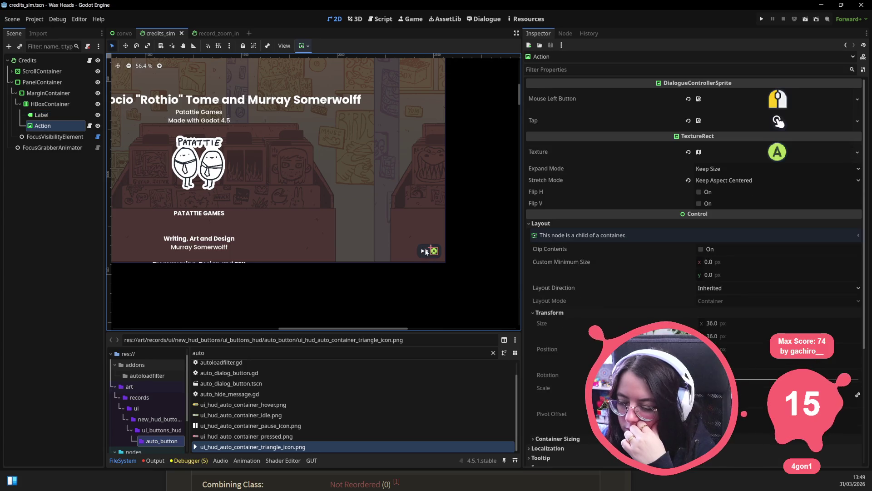
{"action": "left_click", "coordinate": [424, 250]}
{"action": "left_click_drag", "start_coordinate": [47, 124], "coordinate": [47, 113]}
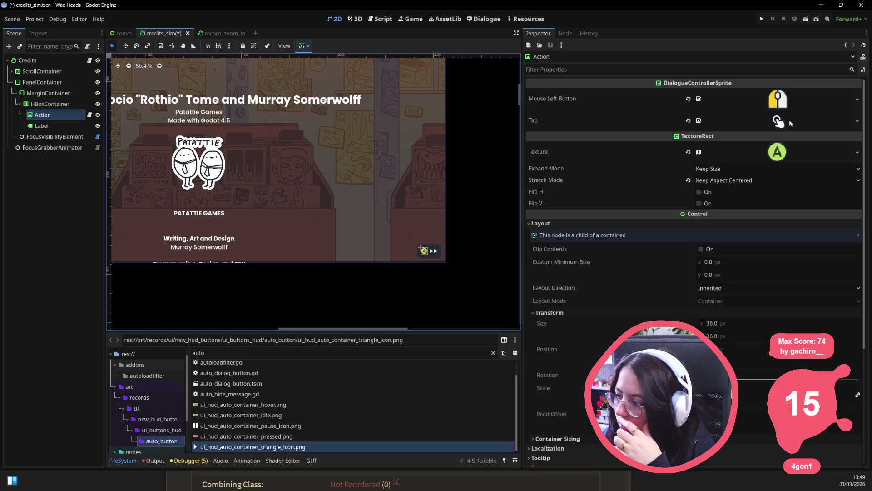
{"action": "left_click", "coordinate": [857, 153]}
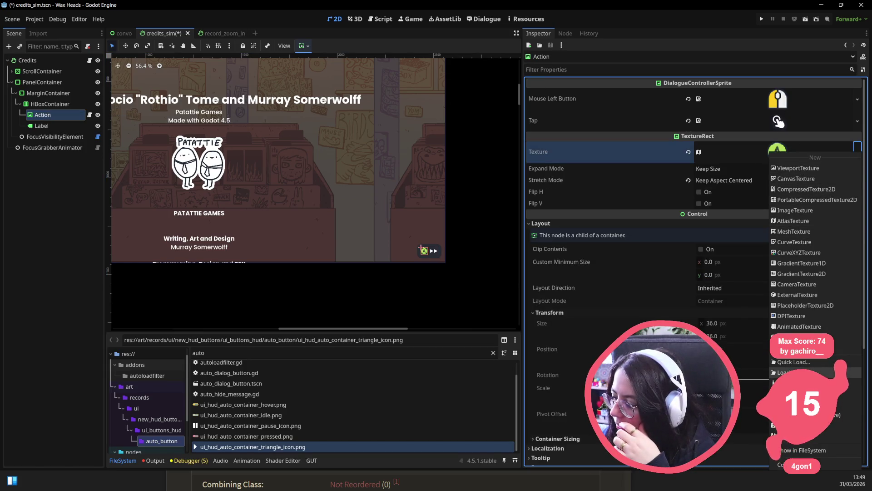
{"action": "left_click", "coordinate": [794, 362]}
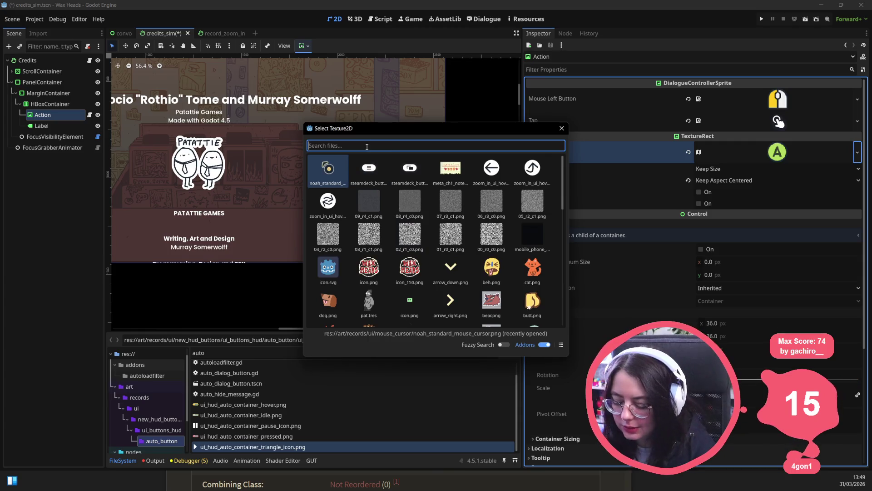
{"action": "type", "text": "a svg"}
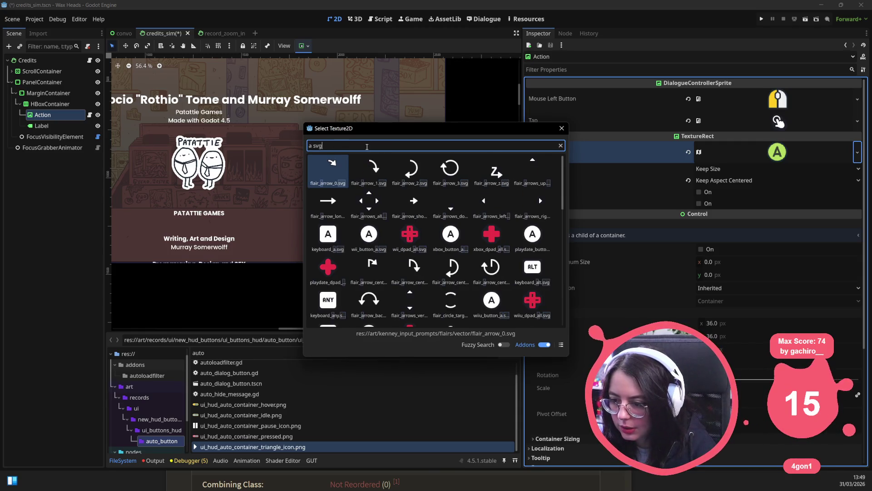
{"action": "key", "text": "BackSpace"}
{"action": "key", "text": "BackSpace"}
{"action": "key", "text": "BackSpace"}
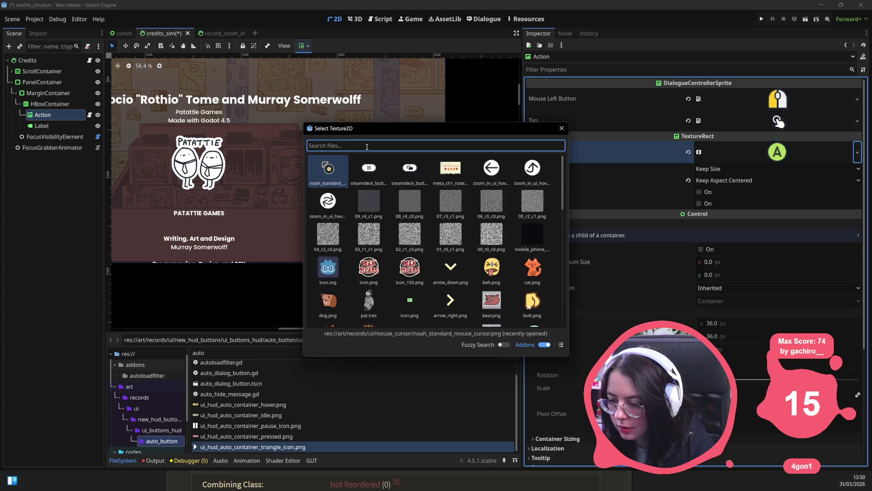
{"action": "type", "text": "s svg"}
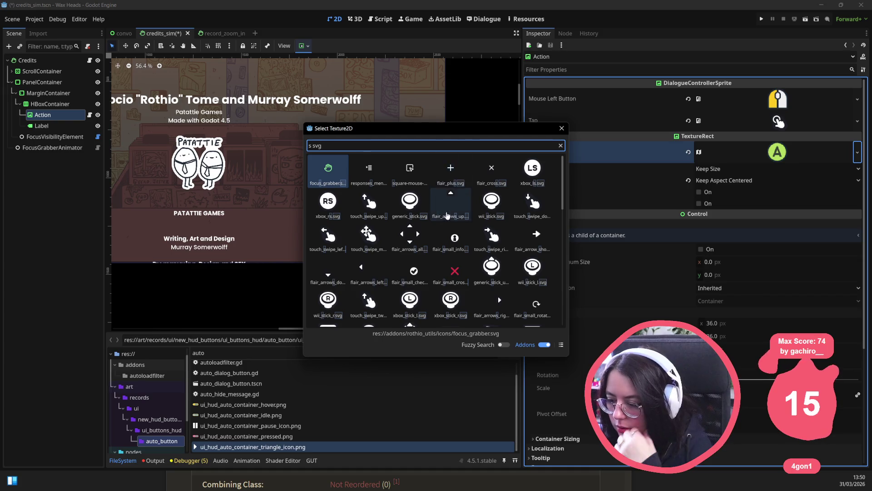
{"action": "scroll", "coordinate": [448, 219], "scroll_direction": "down", "scroll_amount": 10}
{"action": "scroll", "coordinate": [448, 220], "scroll_direction": "up", "scroll_amount": 10}
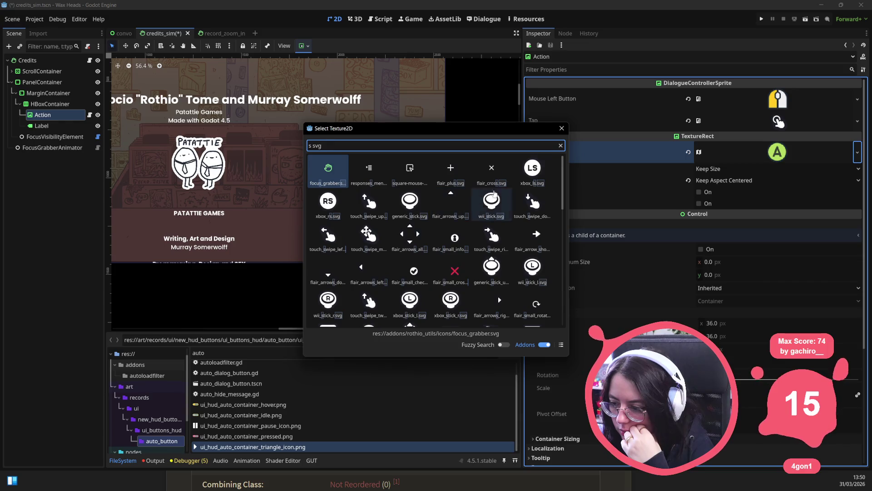
{"action": "left_click", "coordinate": [561, 128]}
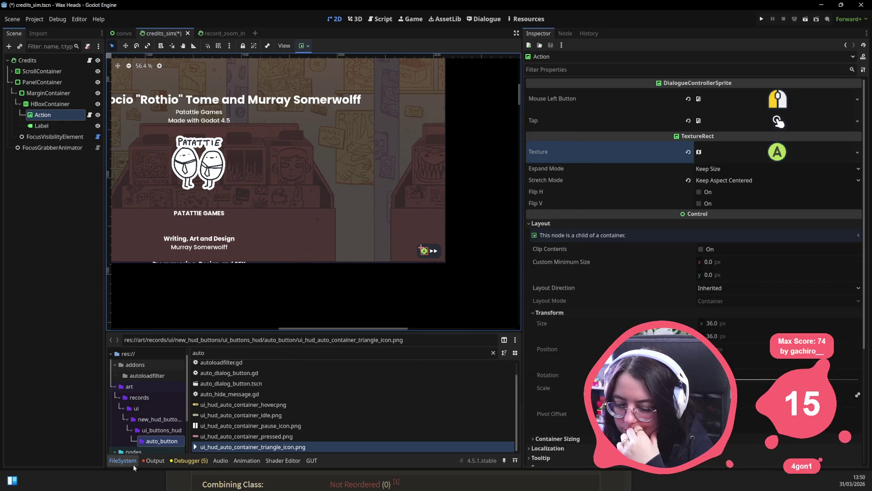
Locate the Swap hint's button texture in record_zoom_in, then apply xbox_button_color_a.svg to the credits Action icon.
{"action": "left_click", "coordinate": [217, 33]}
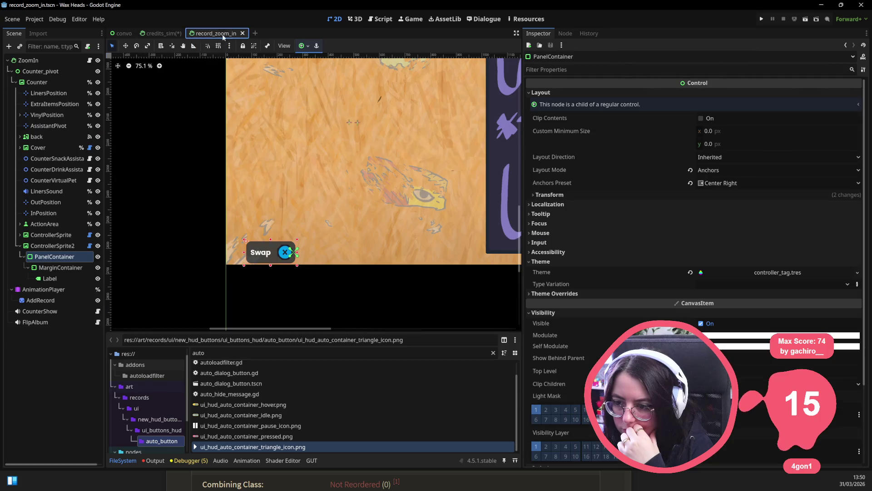
{"action": "left_click", "coordinate": [284, 257]}
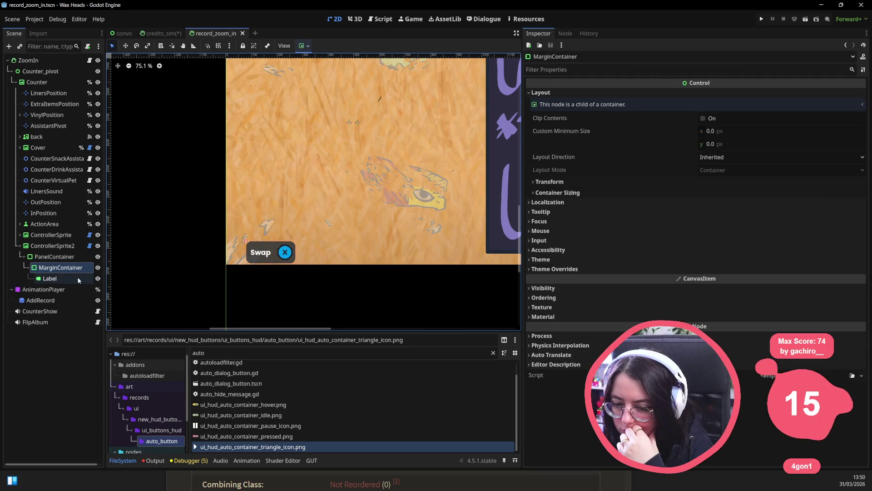
{"action": "left_click", "coordinate": [49, 278]}
{"action": "left_click", "coordinate": [59, 257]}
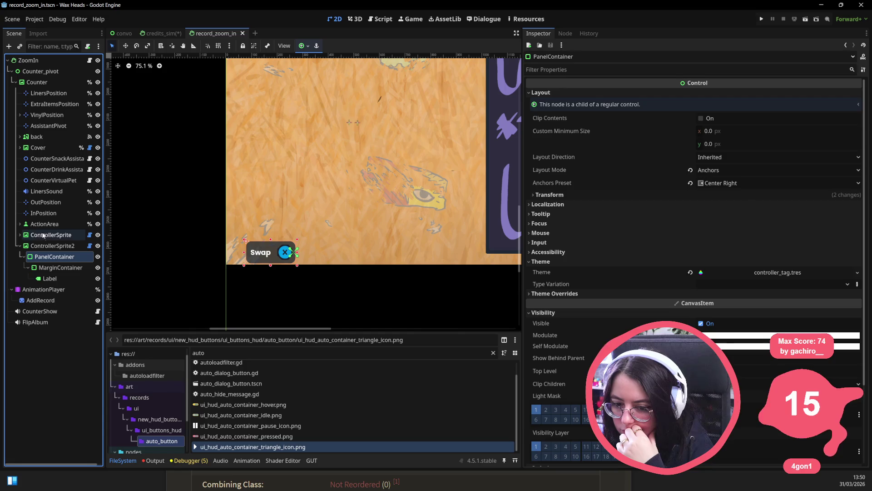
{"action": "left_click", "coordinate": [52, 245]}
{"action": "right_click", "coordinate": [806, 119]}
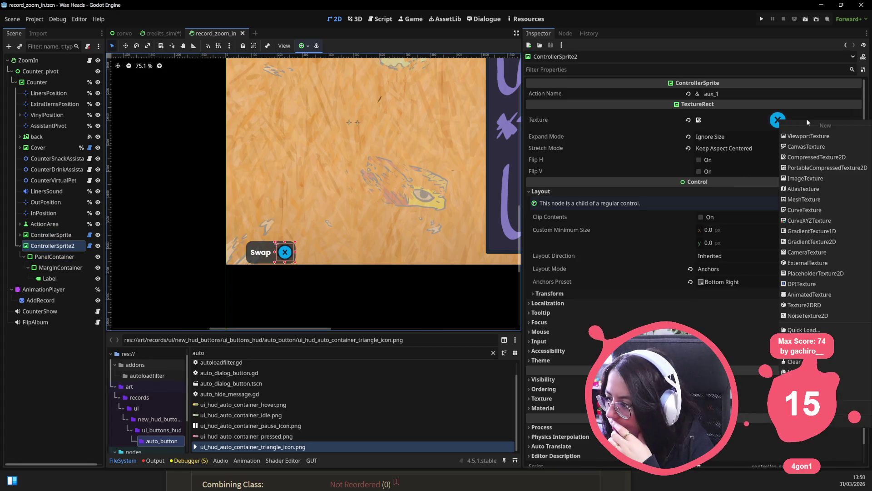
{"action": "left_click", "coordinate": [817, 214]}
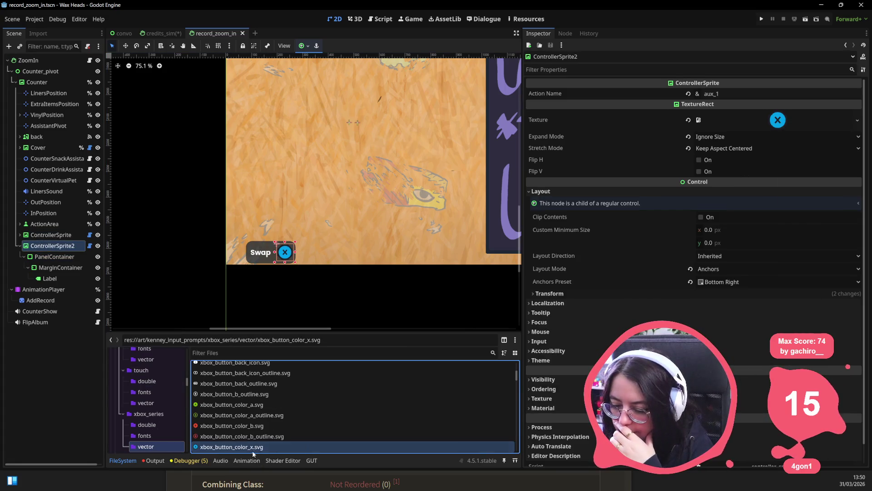
{"action": "mouse_move", "coordinate": [246, 404]}
{"action": "left_mouse_down"}
{"action": "mouse_move", "coordinate": [332, 27]}
{"action": "mouse_move", "coordinate": [155, 37]}
{"action": "mouse_move", "coordinate": [545, 182]}
{"action": "mouse_move", "coordinate": [789, 151]}
{"action": "left_mouse_up"}
{"action": "left_click", "coordinate": [458, 246]}
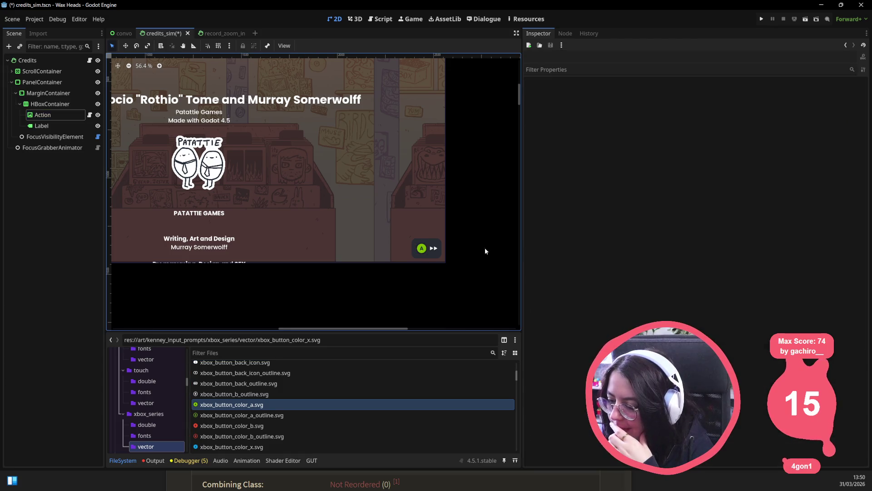
{"action": "scroll", "coordinate": [453, 253], "scroll_direction": "up", "scroll_amount": 3}
{"action": "scroll", "coordinate": [453, 253], "scroll_direction": "up", "scroll_amount": 5}
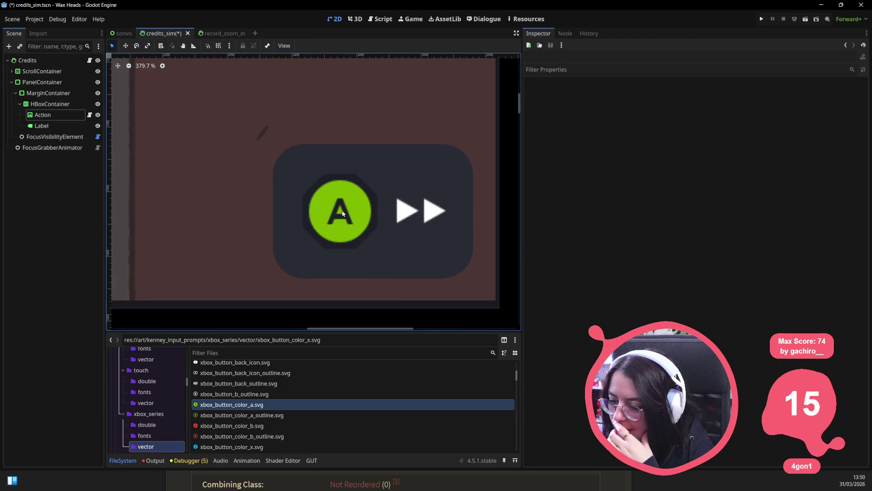
{"action": "left_click", "coordinate": [342, 213]}
{"action": "scroll", "coordinate": [338, 218], "scroll_direction": "down", "scroll_amount": 7}
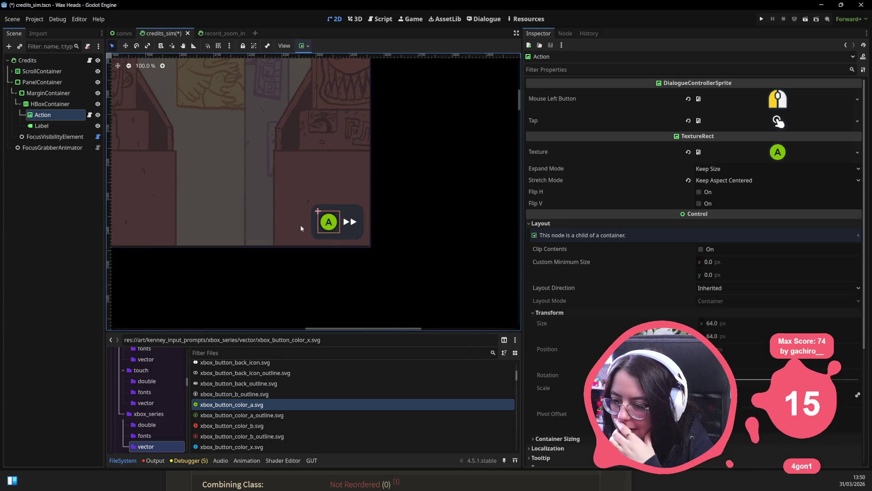
{"action": "scroll", "coordinate": [339, 264], "scroll_direction": "left", "scroll_amount": 3}
{"action": "scroll", "coordinate": [339, 265], "scroll_direction": "down", "scroll_amount": 1}
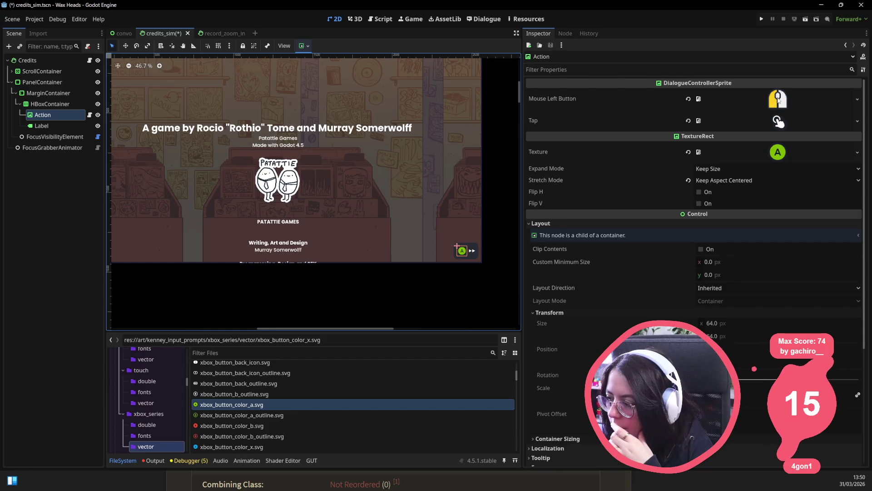
{"action": "scroll", "coordinate": [397, 287], "scroll_direction": "down", "scroll_amount": 1}
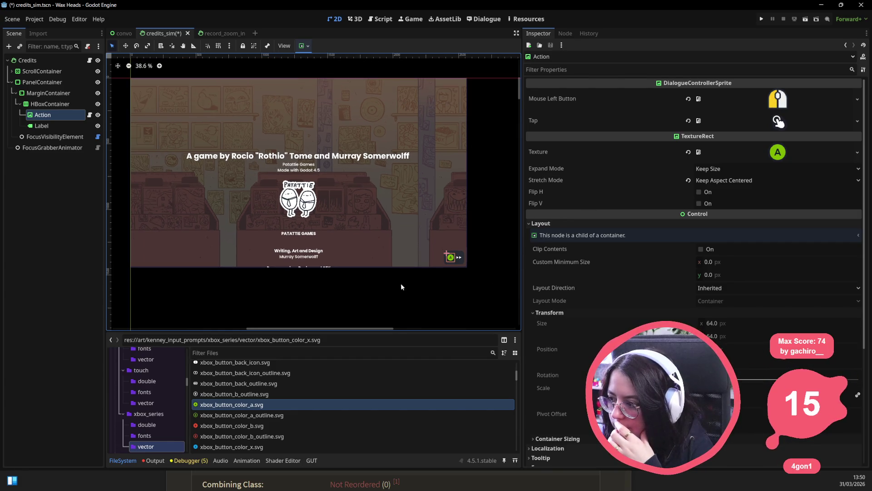
{"action": "left_click", "coordinate": [422, 296]}
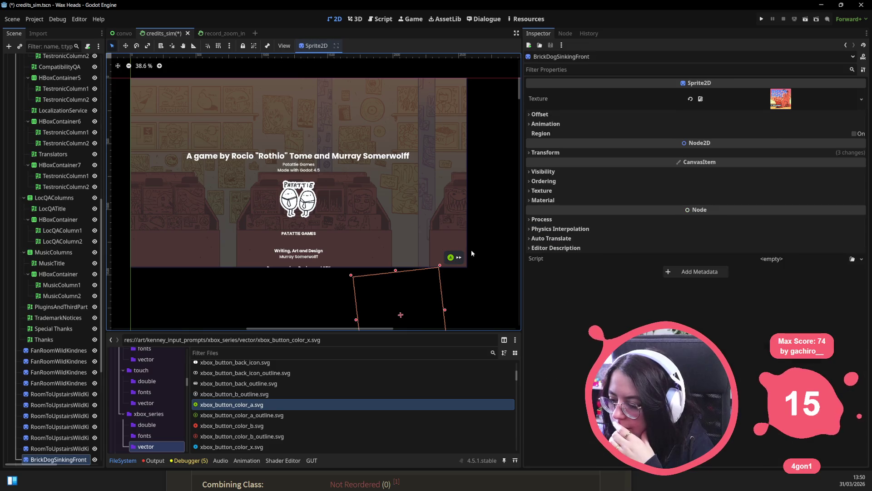
{"action": "left_click", "coordinate": [462, 272]}
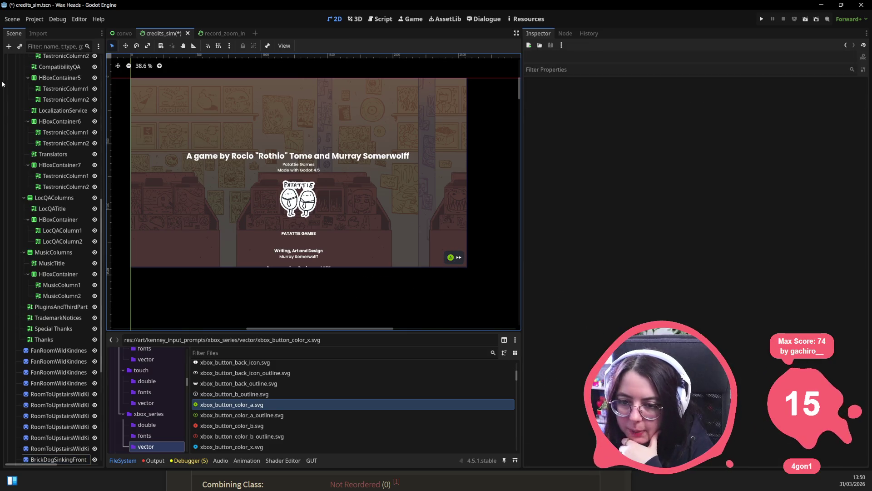
{"action": "scroll", "coordinate": [54, 181], "scroll_direction": "up", "scroll_amount": 10}
{"action": "left_click", "coordinate": [15, 92]}
{"action": "left_click", "coordinate": [12, 71]}
{"action": "left_click", "coordinate": [12, 82]}
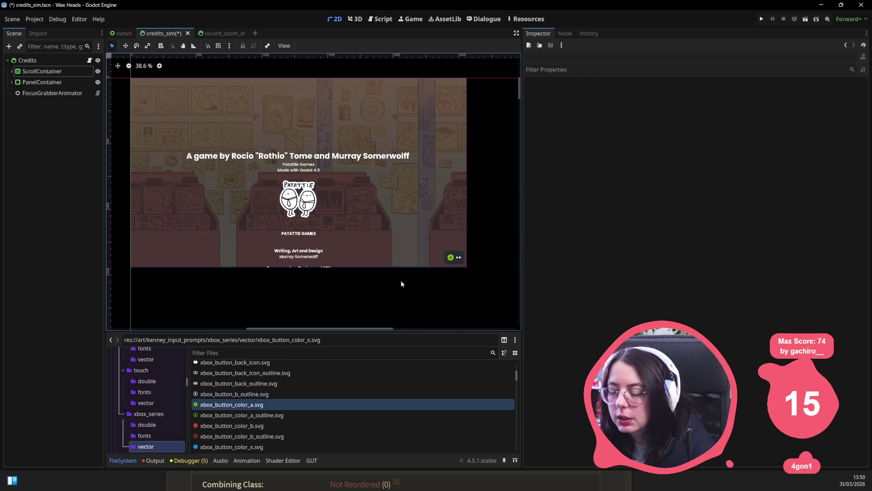
{"action": "left_click", "coordinate": [497, 487]}
{"action": "key", "text": "ctrl+w"}
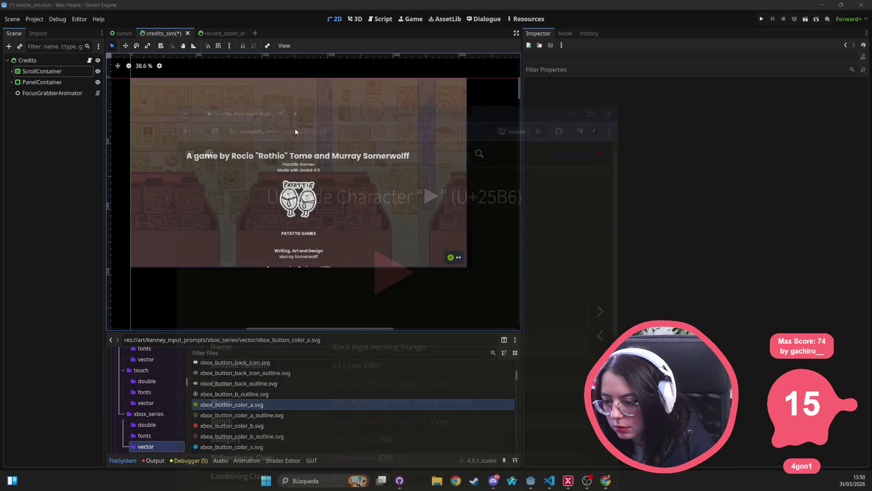
Open credits_sim.gd in Visual Studio Code via Quick Open.
{"action": "key", "text": "alt+Tab"}
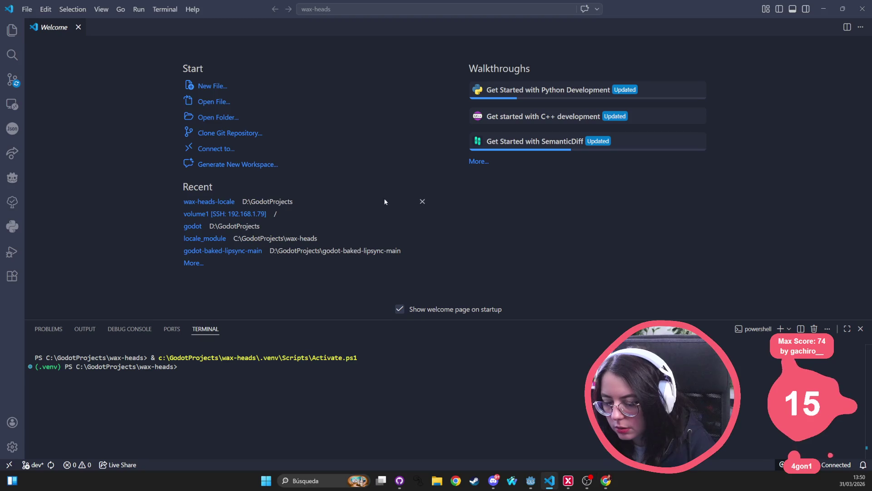
{"action": "left_click", "coordinate": [12, 31]}
{"action": "key", "text": "ctrl+p"}
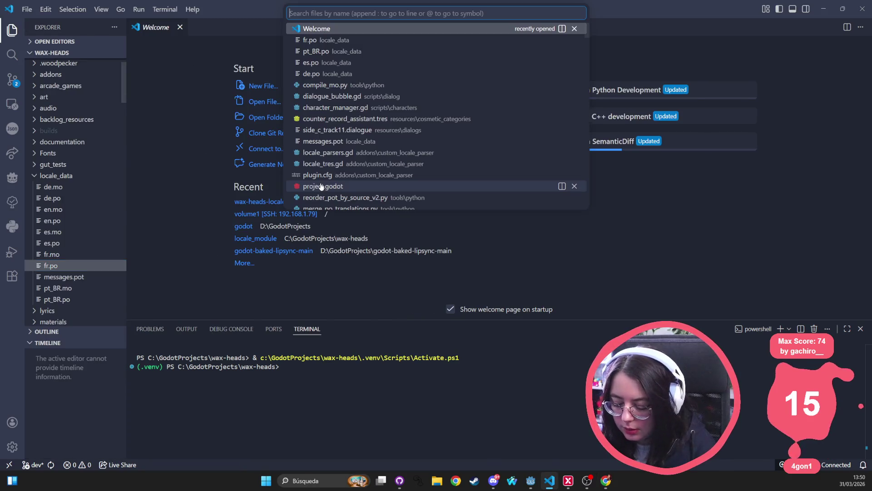
{"action": "type", "text": "sim"}
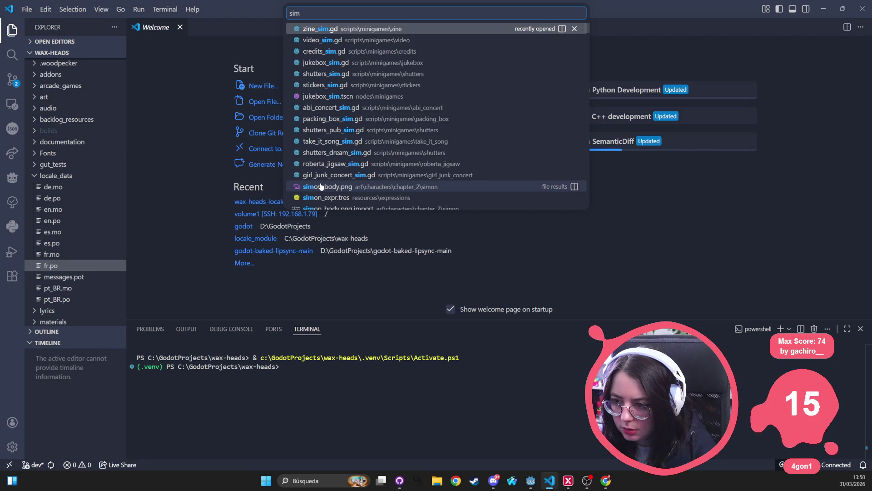
{"action": "key", "text": "BackSpace"}
{"action": "key", "text": "BackSpace"}
{"action": "key", "text": "BackSpace"}
{"action": "type", "text": "credits"}
{"action": "key", "text": "Return"}
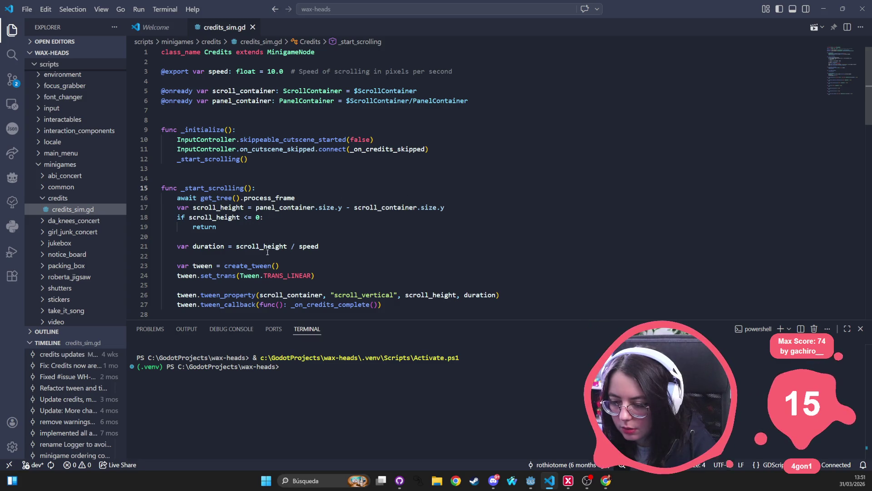
Review the scroll duration formula, then view the create_tween documentation from the tween definition.
{"action": "left_click", "coordinate": [219, 249]}
{"action": "left_click", "coordinate": [261, 246]}
{"action": "left_click", "coordinate": [310, 246]}
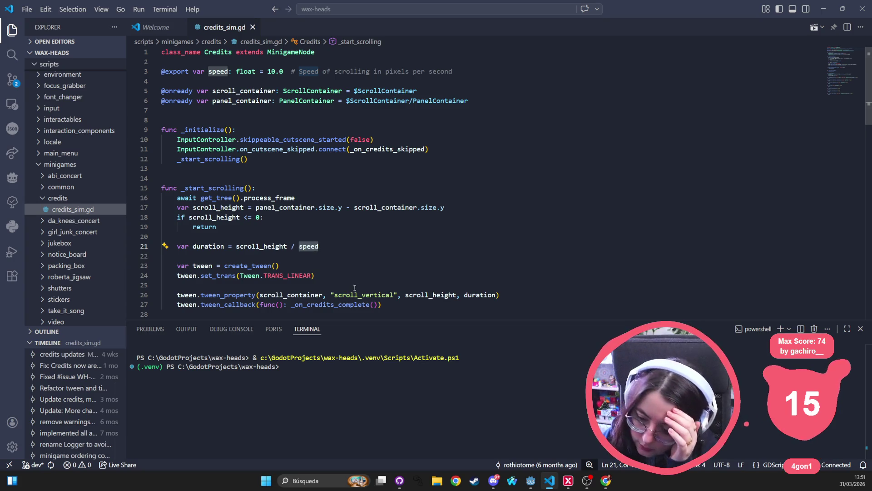
{"action": "scroll", "coordinate": [354, 289], "scroll_direction": "down", "scroll_amount": 2}
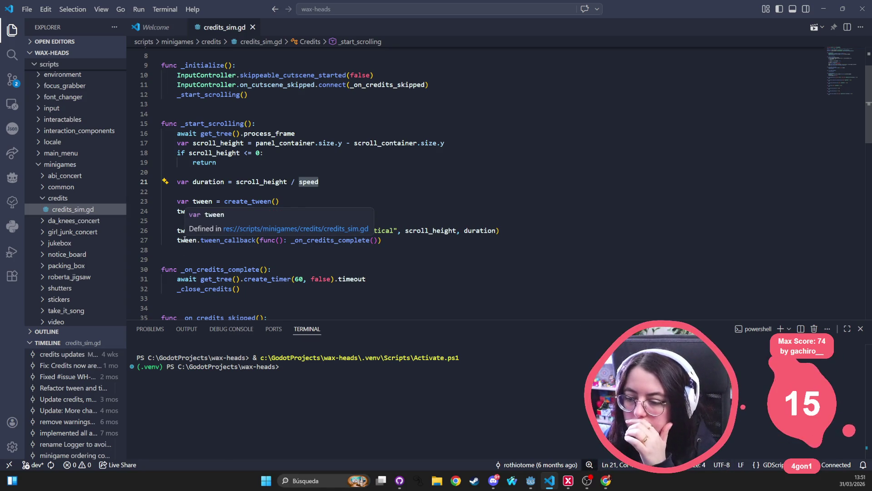
{"action": "left_click", "coordinate": [186, 240], "text": "ctrl"}
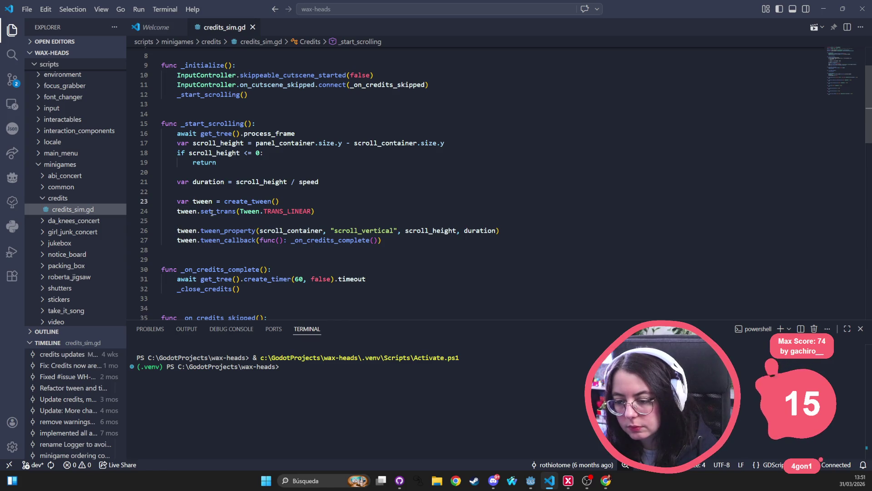
{"action": "left_click", "coordinate": [232, 201], "text": "ctrl"}
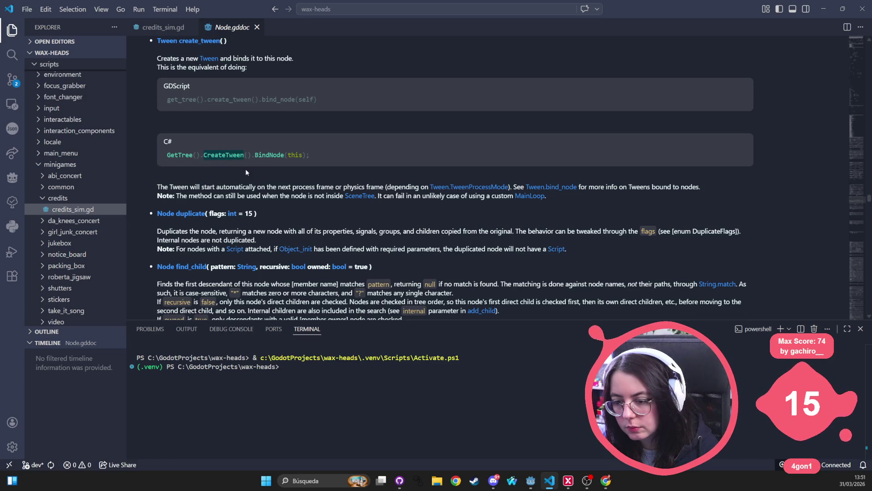
Search the Tween docs for 'speed' to reach set_speed_scale, then go back to credits_sim.gd.
{"action": "left_click", "coordinate": [209, 59]}
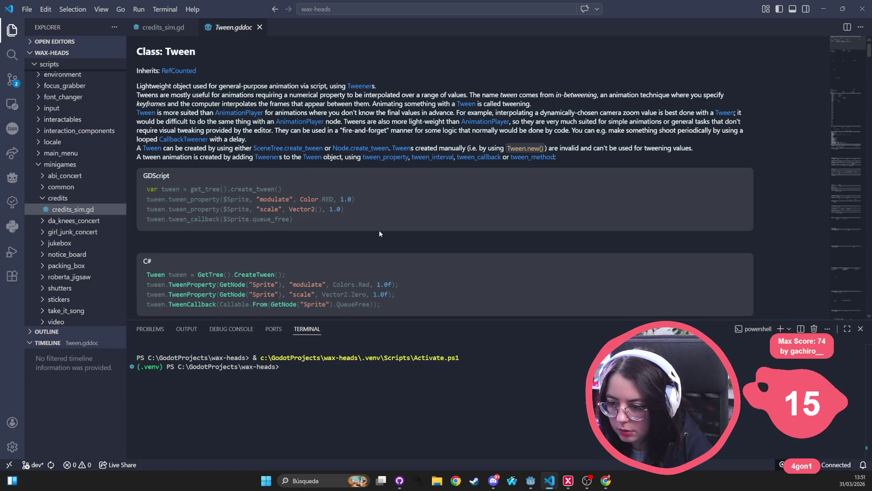
{"action": "key", "text": "ctrl+f"}
{"action": "type", "text": "speed"}
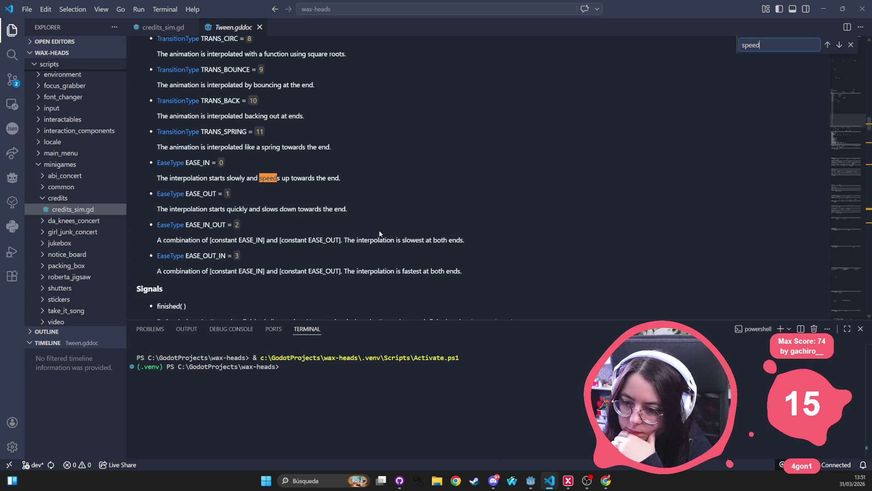
{"action": "key", "text": "Return"}
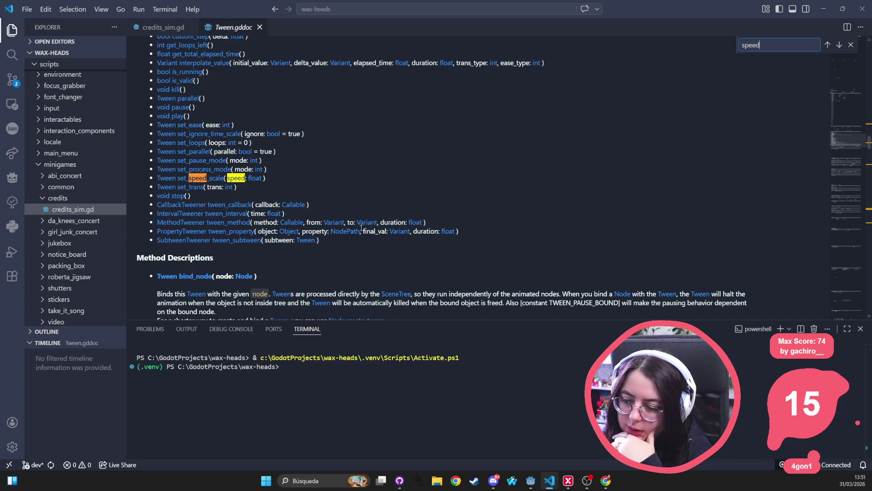
{"action": "left_click", "coordinate": [215, 178]}
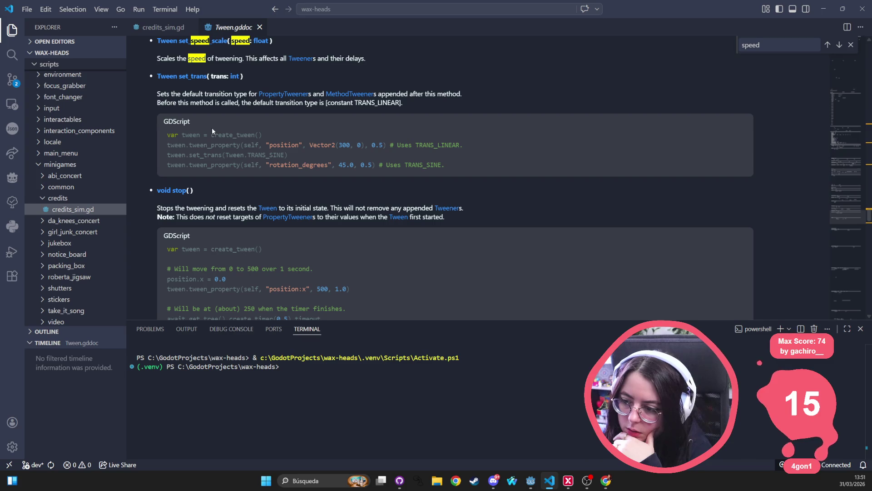
{"action": "left_click", "coordinate": [164, 29]}
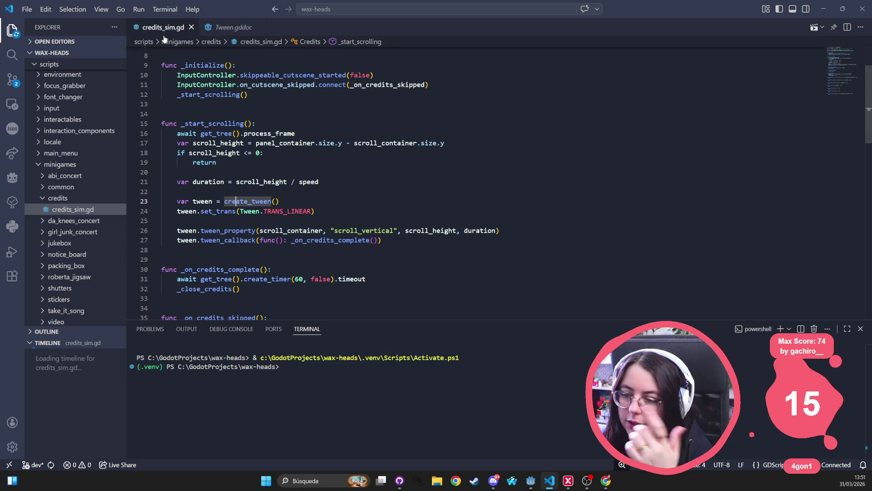
Replace pass on line 50 with if event.is_action_pressed(&"select"): and fix the doubled quotes.
{"action": "scroll", "coordinate": [243, 148], "scroll_direction": "down", "scroll_amount": 3}
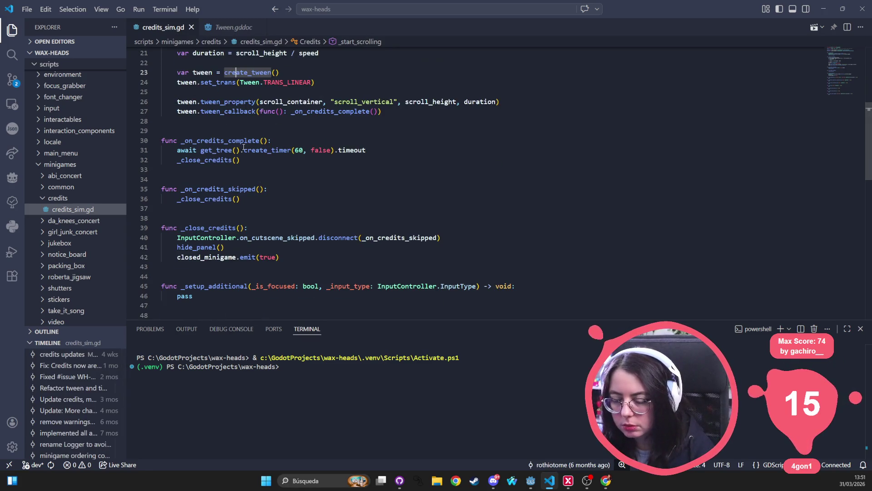
{"action": "scroll", "coordinate": [244, 148], "scroll_direction": "down", "scroll_amount": 4}
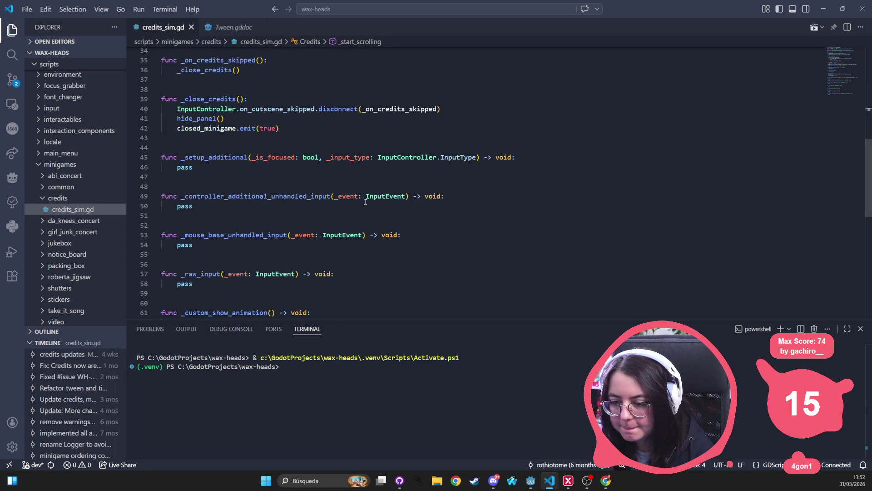
{"action": "left_click", "coordinate": [237, 207]}
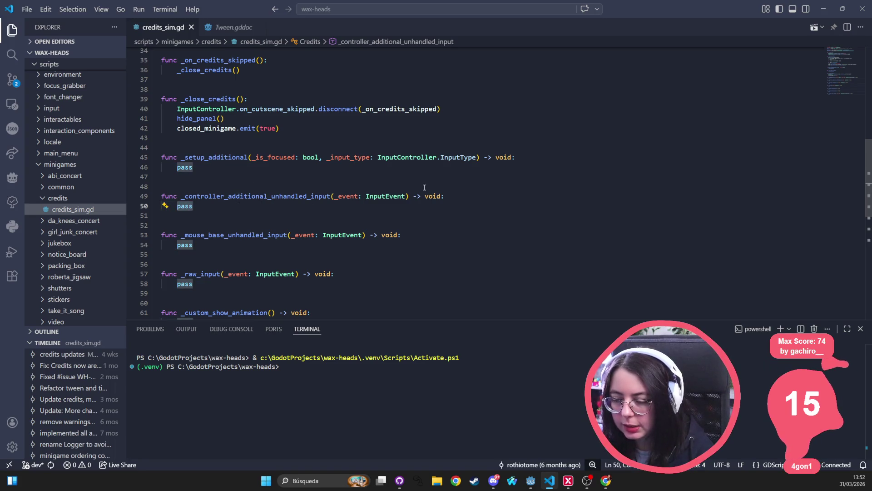
{"action": "key", "text": "BackSpace"}
{"action": "key", "text": "BackSpace"}
{"action": "key", "text": "BackSpace"}
{"action": "type", "text": "if "}
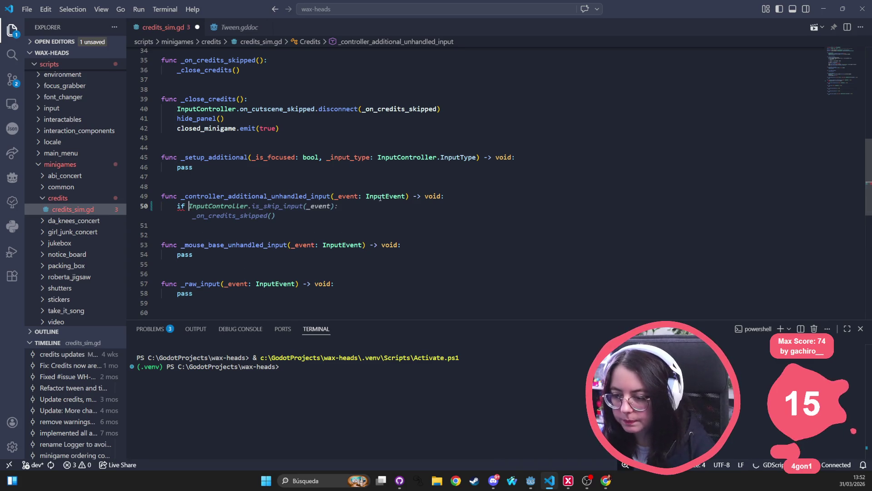
{"action": "type", "text": "event.is_action_pressed(&\"\"select\"\")"}
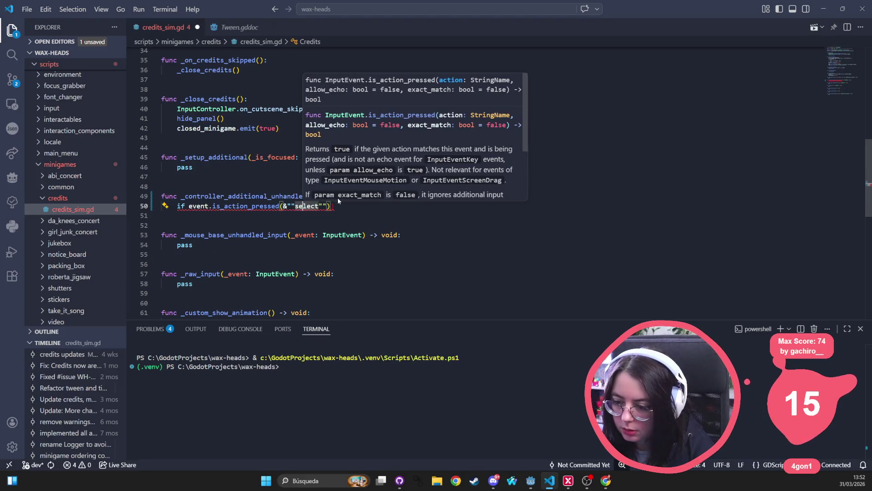
{"action": "key", "text": "BackSpace"}
{"action": "key", "text": "Right"}
{"action": "key", "text": "Right"}
{"action": "key", "text": "Right"}
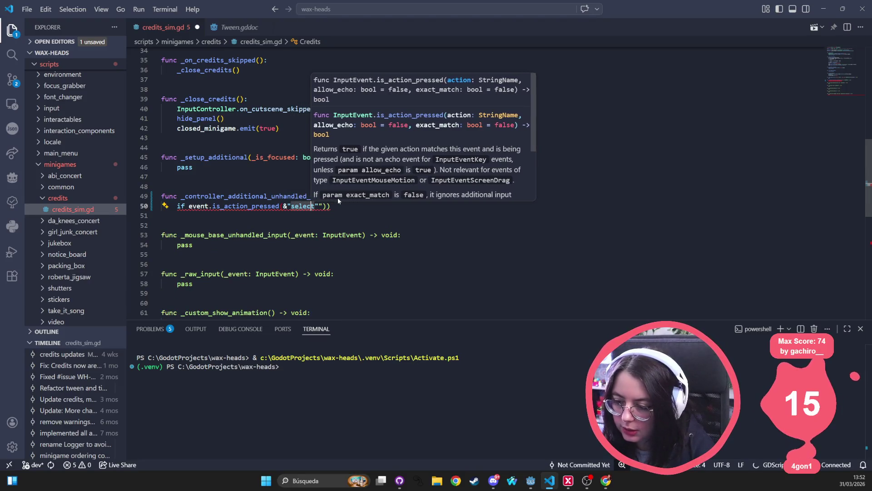
{"action": "key", "text": "Delete"}
{"action": "key", "text": "Right"}
{"action": "key", "text": "Delete"}
{"action": "type", "text": ":"}
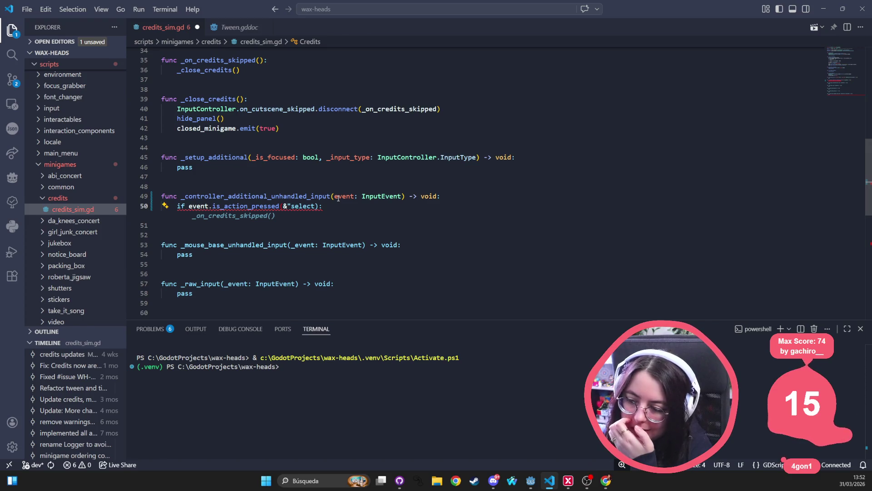
{"action": "key", "text": "Escape"}
Add tween.set_speed_scale(2 as the indented body, checking the Tween documentation for the method.
{"action": "key", "text": "End"}
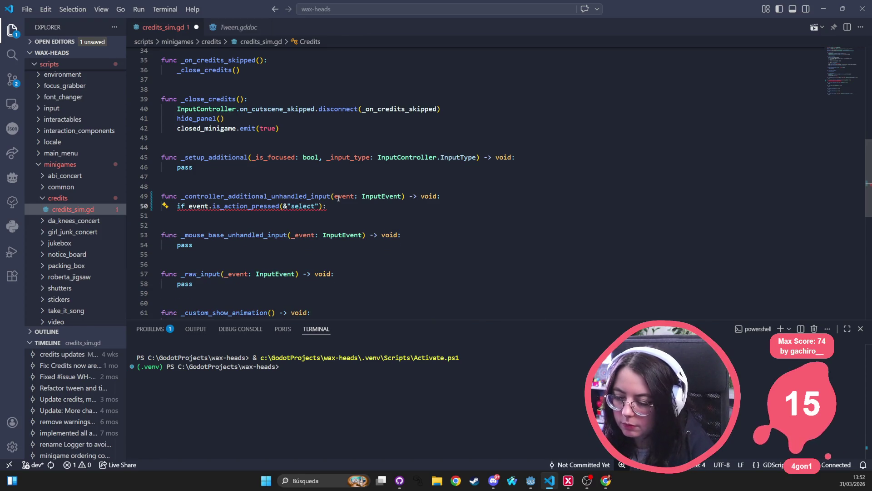
{"action": "key", "text": "Return"}
{"action": "mouse_move", "coordinate": [303, 205]}
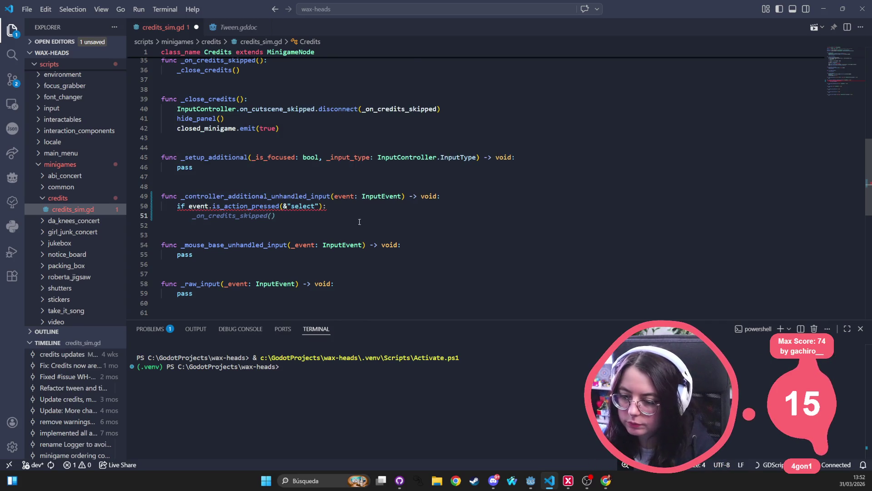
{"action": "type", "text": "tween.se"}
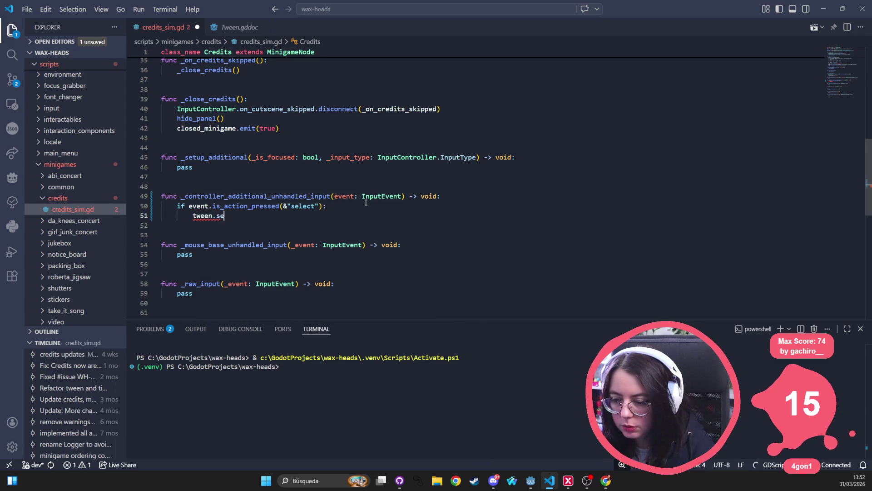
{"action": "type", "text": "t_"}
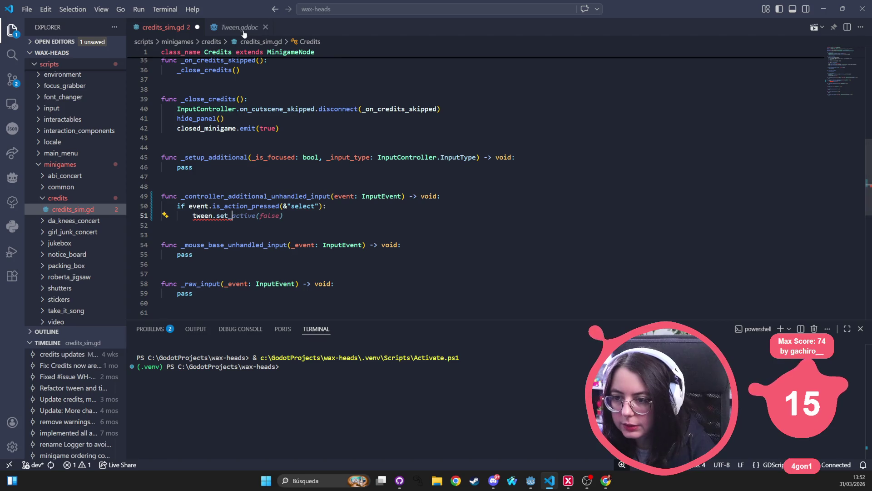
{"action": "key", "text": "ctrl+Tab"}
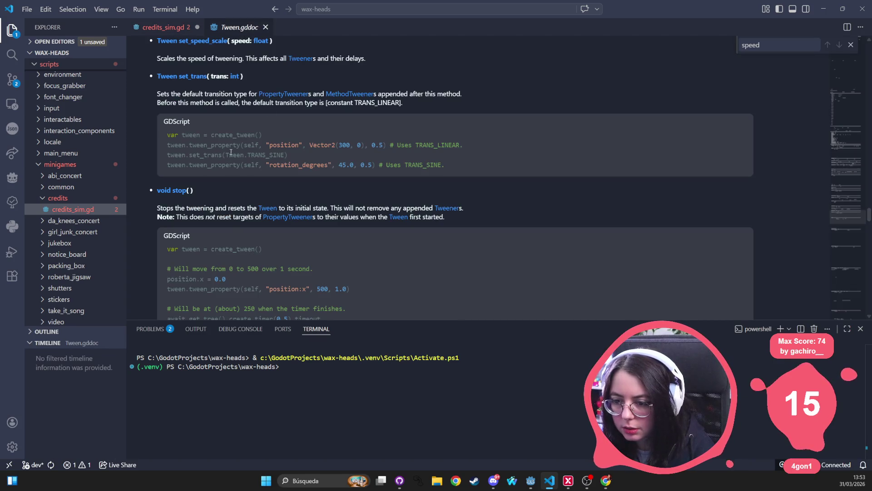
{"action": "left_click", "coordinate": [170, 26]}
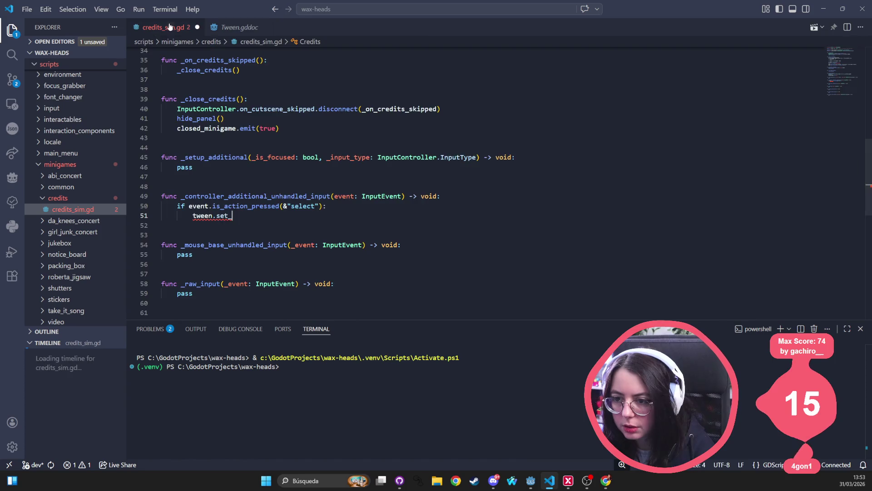
{"action": "type", "text": "spe"}
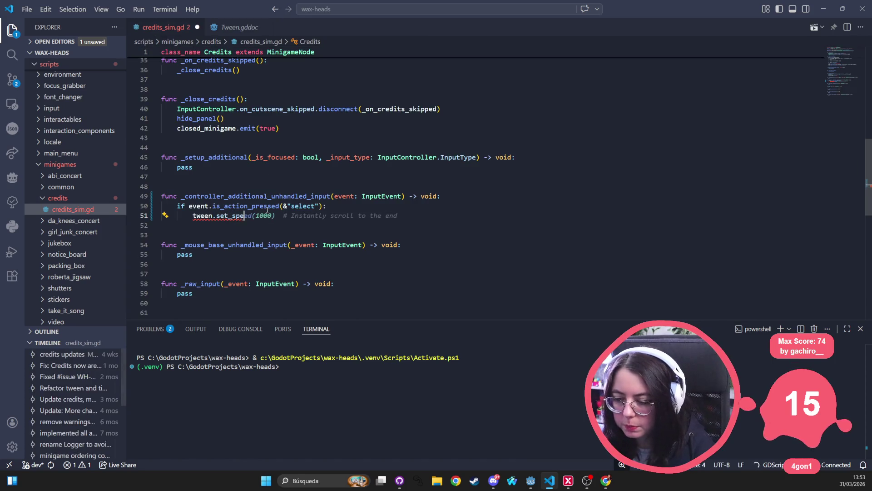
{"action": "type", "text": "ed_sc"}
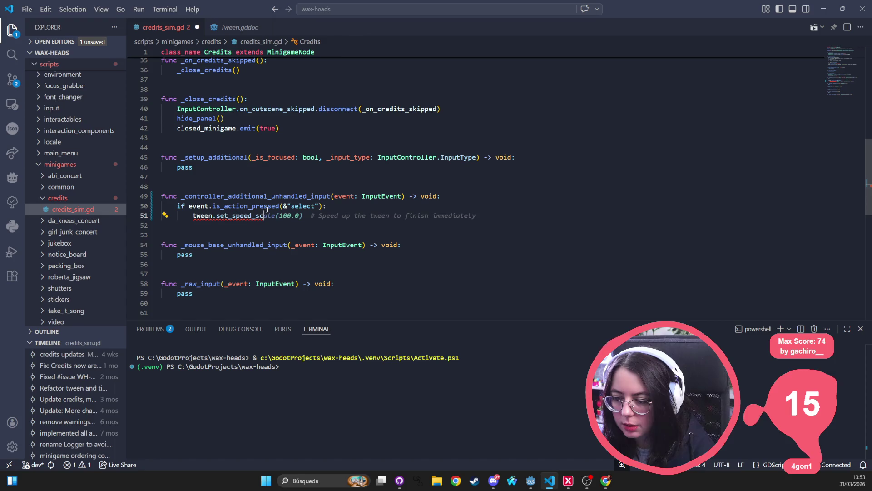
{"action": "type", "text": "ale(2"}
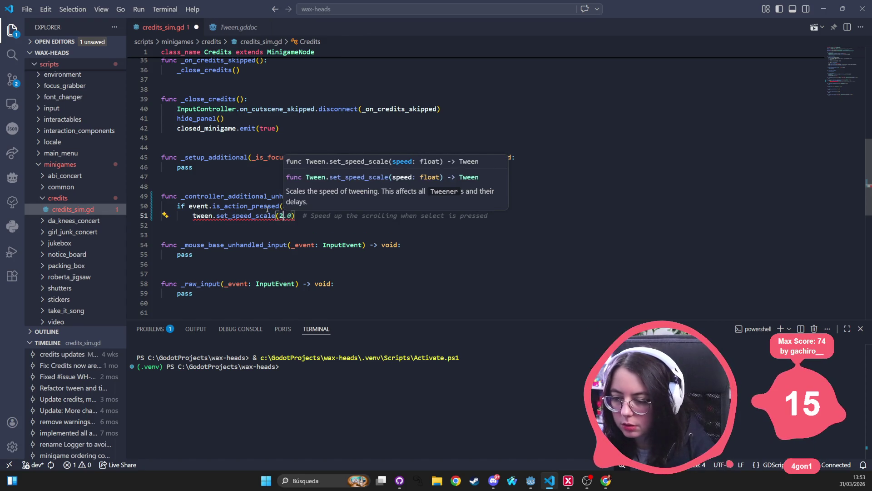
Finish line 51 as tween.set_speed_scale(2.0) and delete the suggested trailing comment.
{"action": "key", "text": "Tab"}
{"action": "key", "text": "Down"}
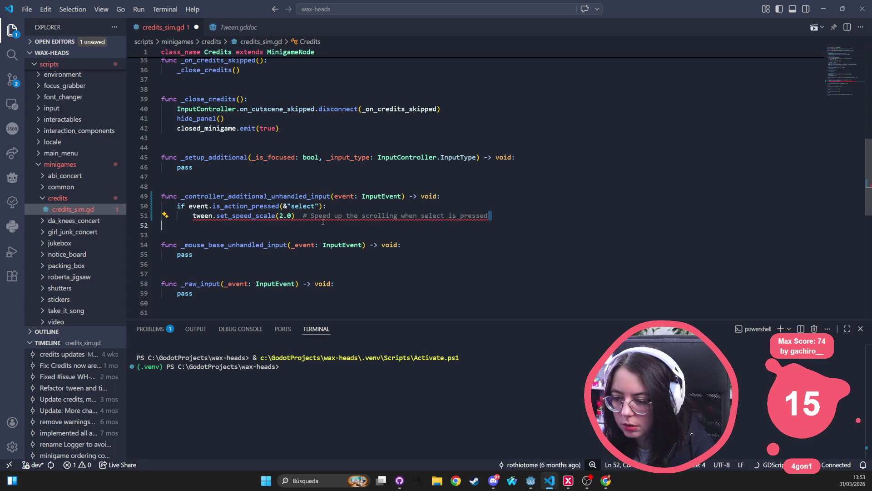
{"action": "left_click_drag", "start_coordinate": [528, 216], "coordinate": [296, 216]}
{"action": "key", "text": "BackSpace"}
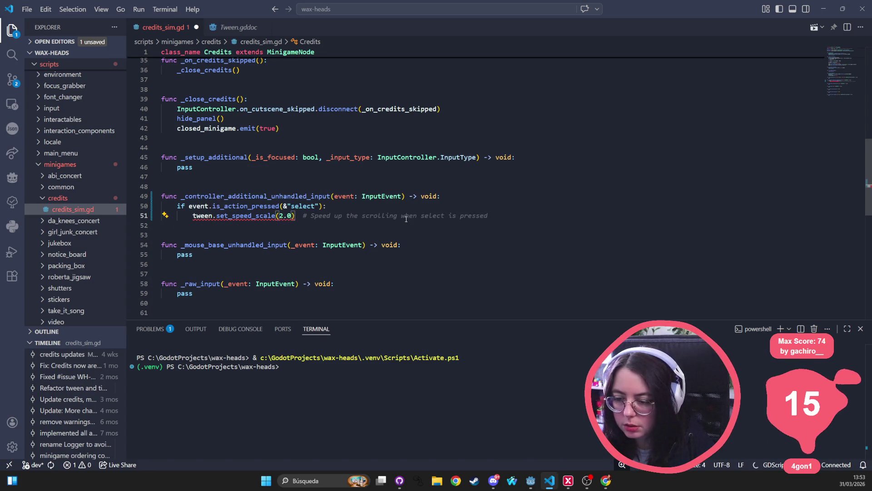
{"action": "mouse_move", "coordinate": [260, 208]}
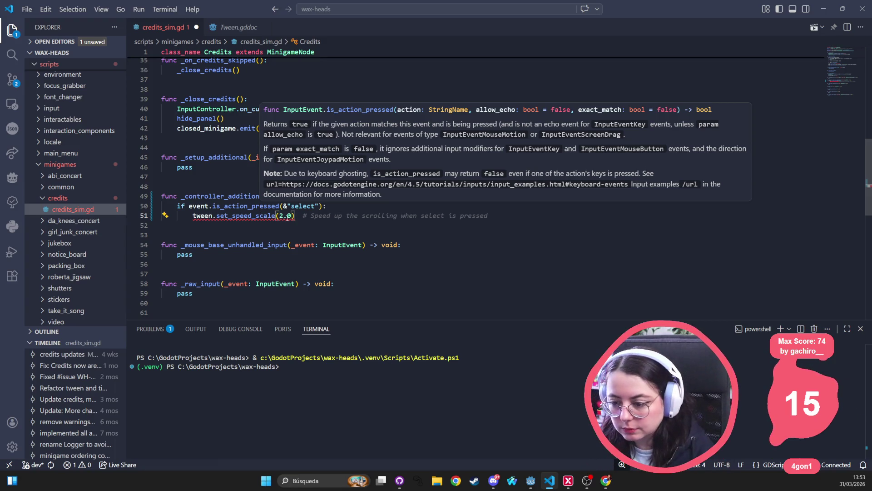
{"action": "mouse_move", "coordinate": [316, 219]}
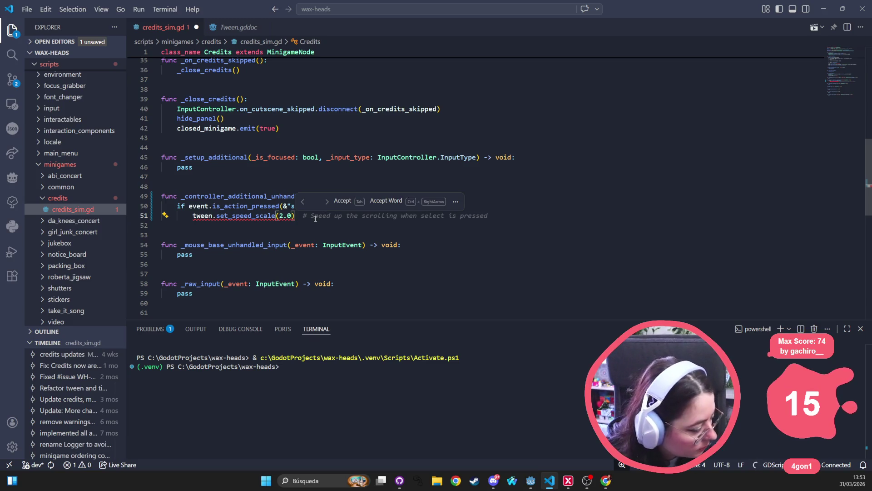
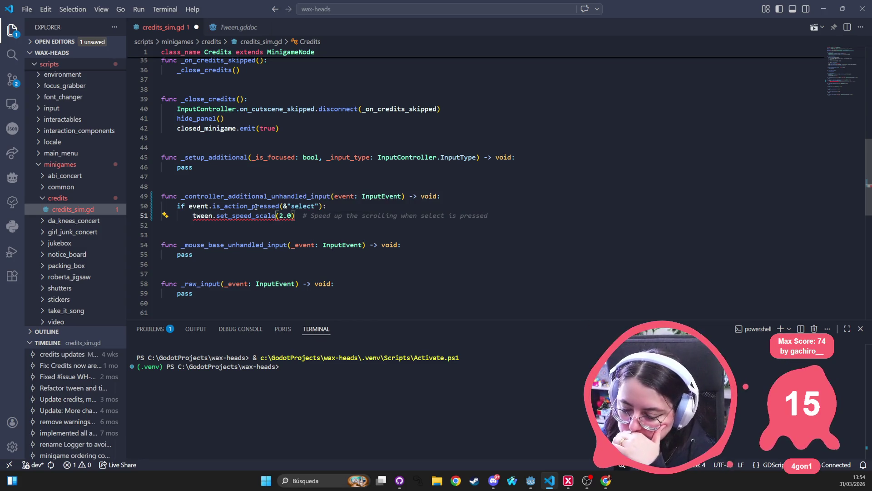
Copy set_speed_scale from line 51 and paste it into a new Chrome search.
{"action": "mouse_move", "coordinate": [255, 207]}
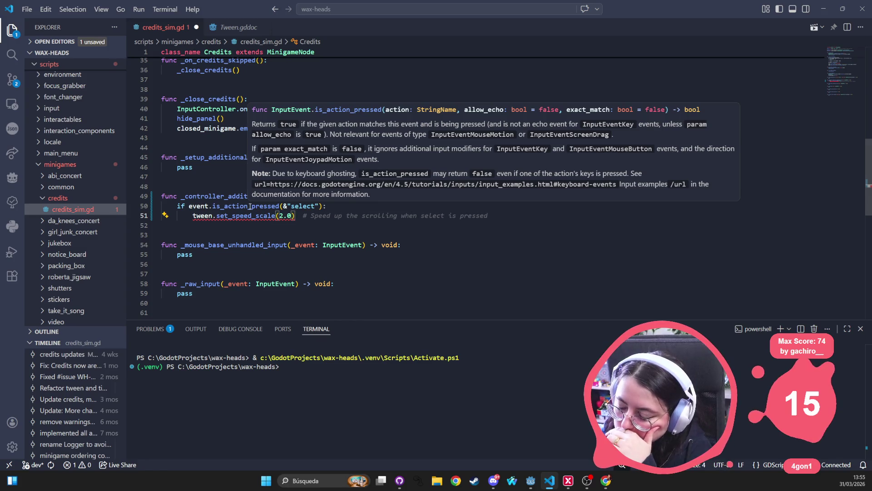
{"action": "mouse_move", "coordinate": [236, 219]}
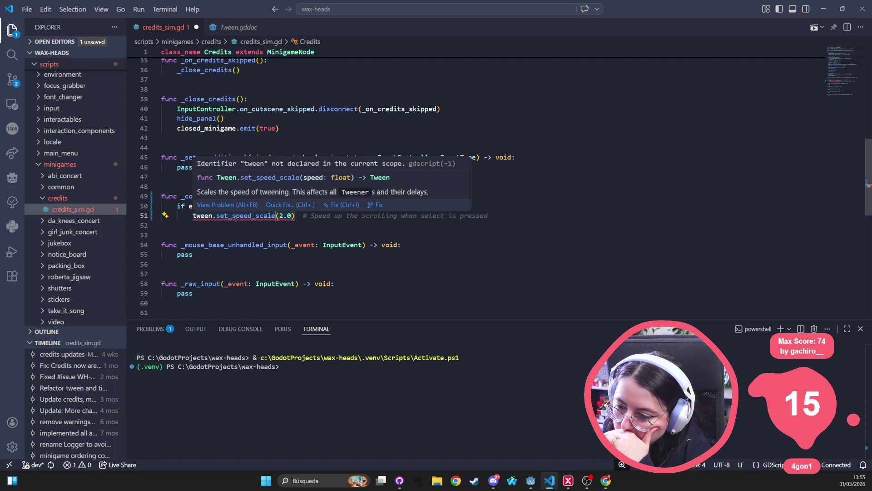
{"action": "double_click", "coordinate": [236, 216]}
{"action": "key", "text": "BackSpace"}
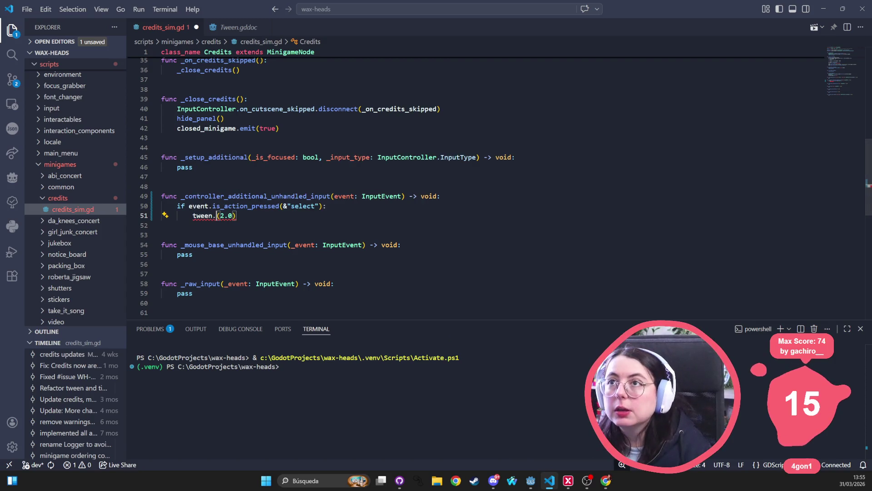
{"action": "key", "text": "ctrl+z"}
{"action": "key", "text": "ctrl+c"}
{"action": "key", "text": "alt+Tab"}
{"action": "key", "text": "ctrl+v"}
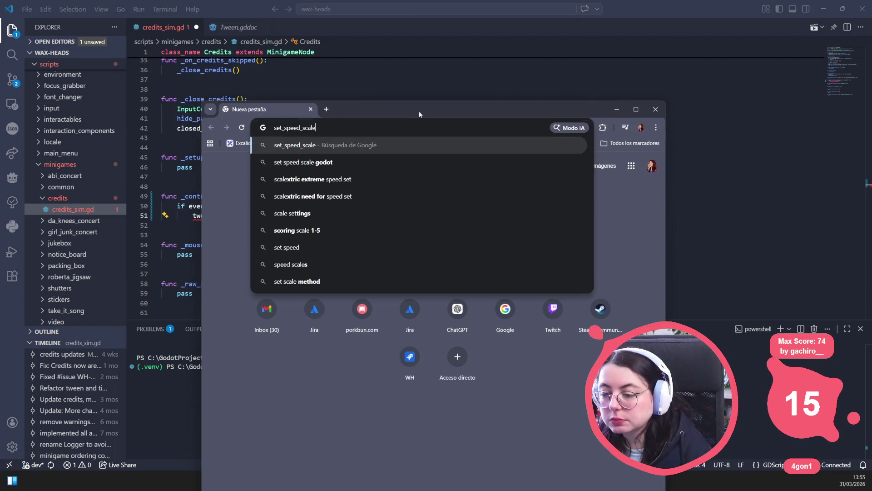
Search 'set_speed_scale after play' and read the Godot Forum thread on changing speed scale.
{"action": "type", "text": "after play"}
{"action": "key", "text": "Return"}
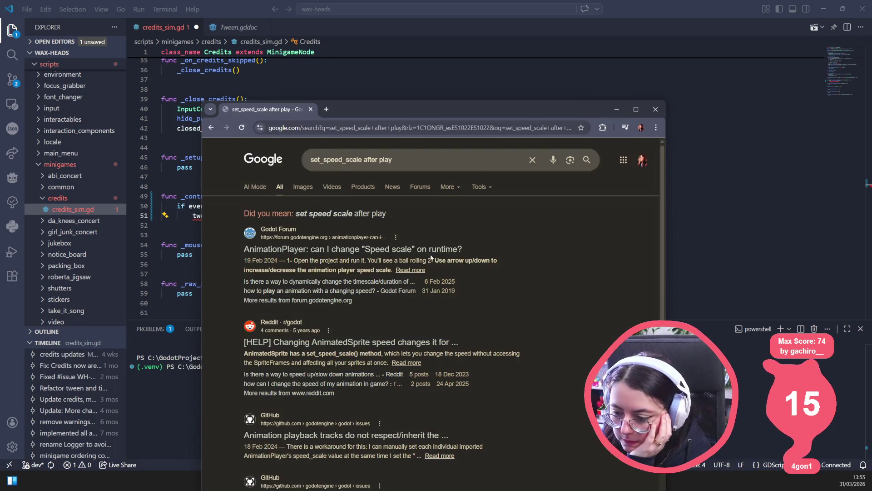
{"action": "left_click", "coordinate": [430, 249]}
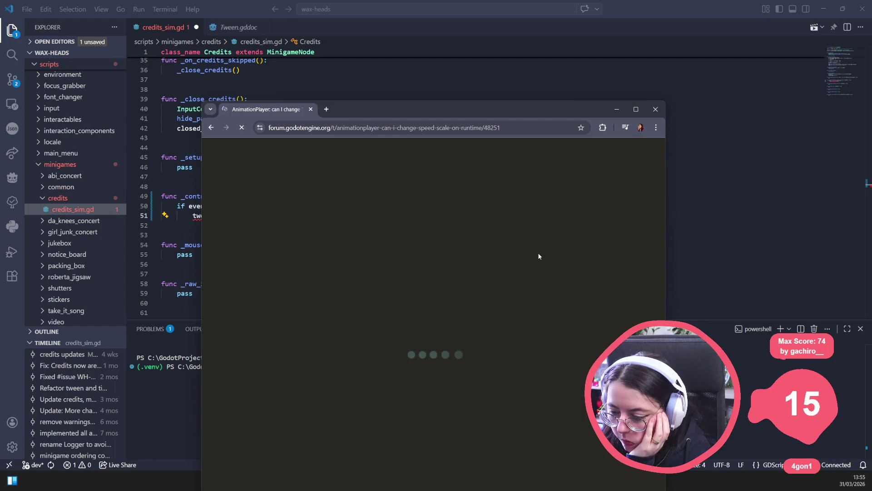
{"action": "scroll", "coordinate": [527, 252], "scroll_direction": "down", "scroll_amount": 5}
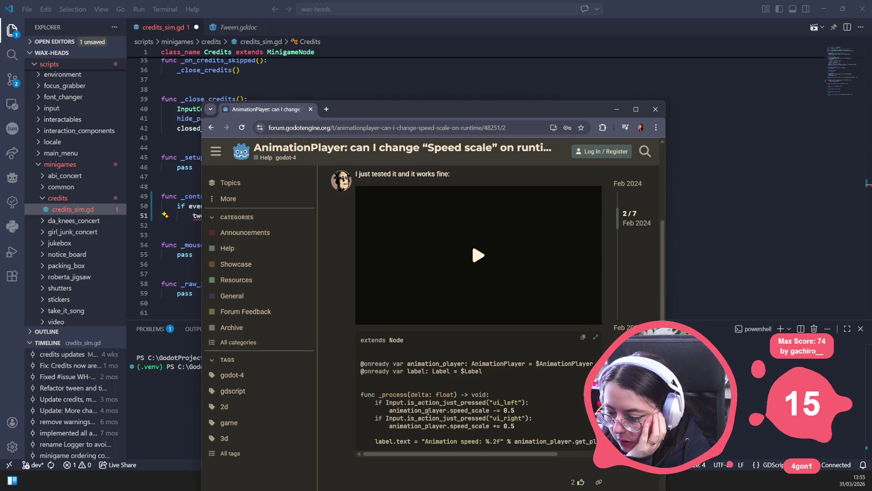
{"action": "scroll", "coordinate": [434, 414], "scroll_direction": "up", "scroll_amount": 5}
{"action": "scroll", "coordinate": [340, 332], "scroll_direction": "down", "scroll_amount": 9}
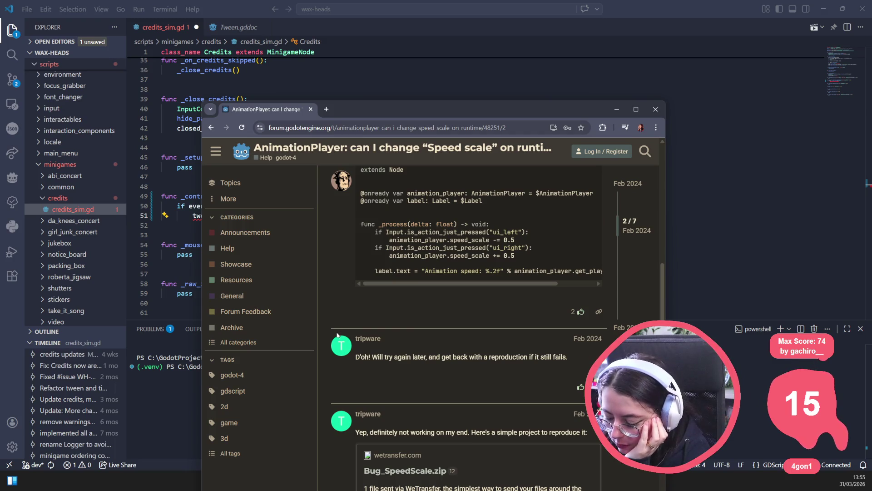
{"action": "scroll", "coordinate": [337, 335], "scroll_direction": "down", "scroll_amount": 4}
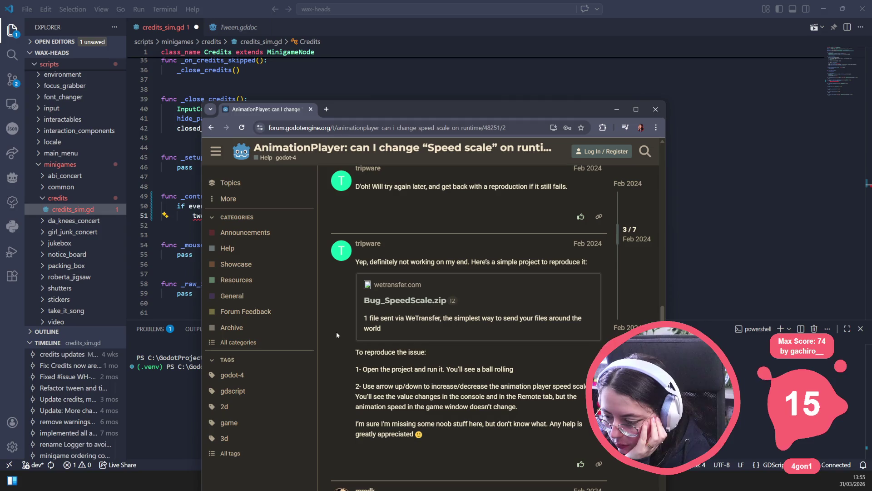
{"action": "scroll", "coordinate": [336, 335], "scroll_direction": "down", "scroll_amount": 8}
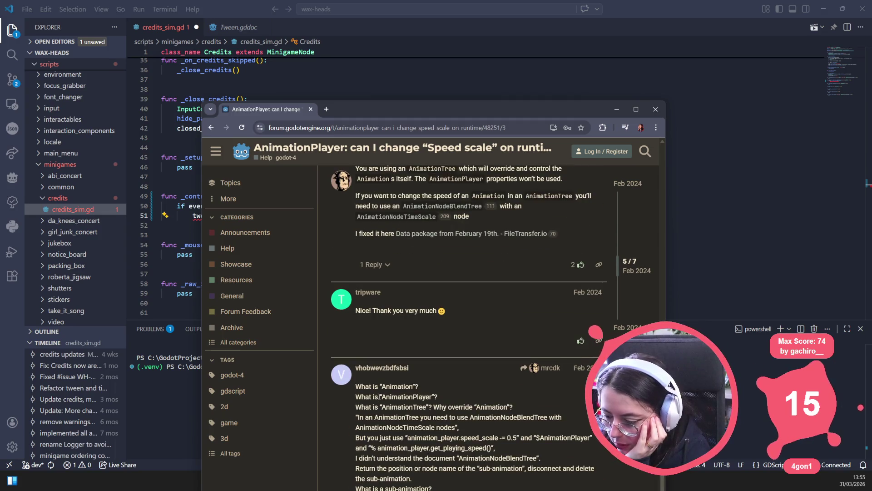
{"action": "scroll", "coordinate": [413, 397], "scroll_direction": "down", "scroll_amount": 6}
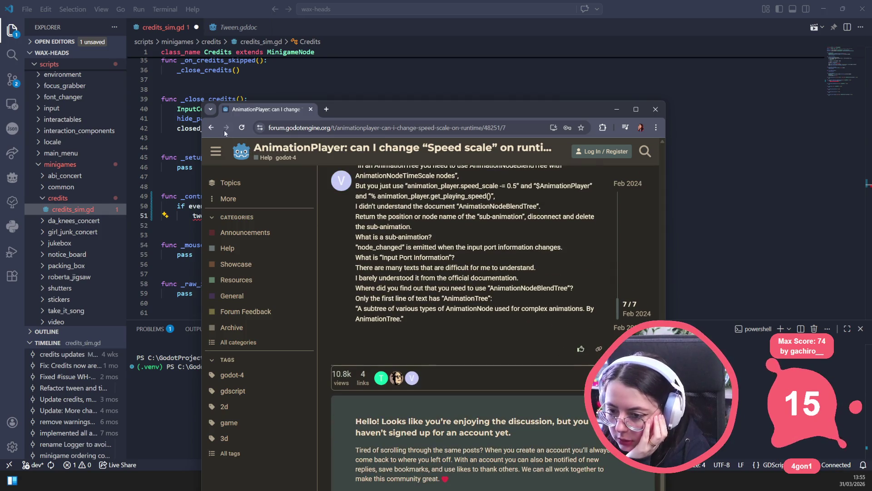
Refine the search with 'tween', read the Reddit answer, then minimize Chrome.
{"action": "left_click", "coordinate": [214, 129]}
{"action": "left_click", "coordinate": [430, 166]}
{"action": "type", "text": "tween"}
{"action": "key", "text": "Return"}
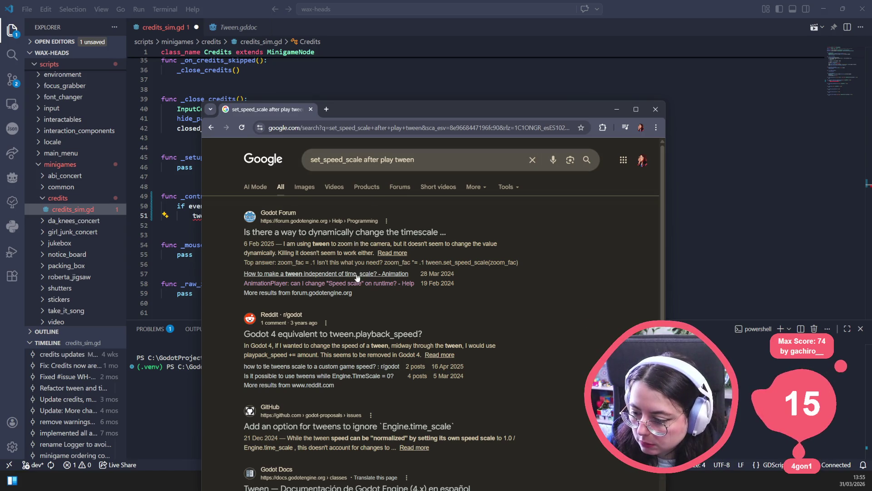
{"action": "left_click", "coordinate": [348, 339]}
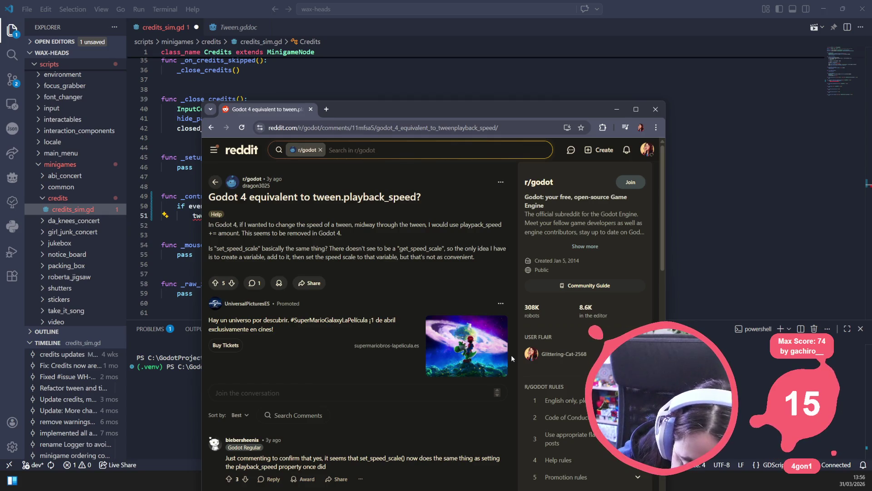
{"action": "scroll", "coordinate": [512, 354], "scroll_direction": "down", "scroll_amount": 3}
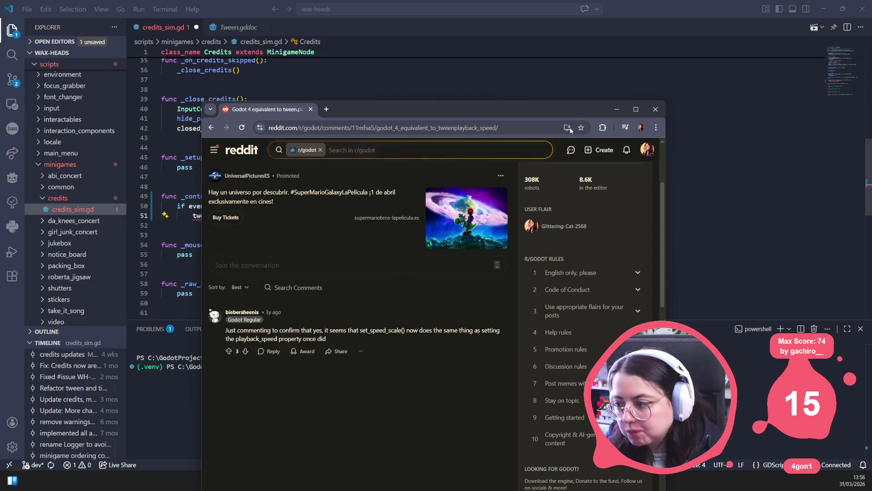
{"action": "left_click", "coordinate": [616, 110]}
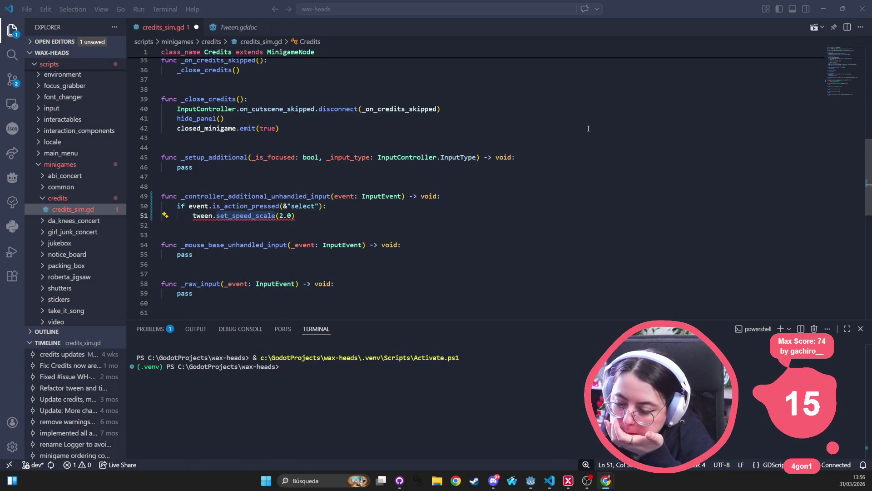
Declare a class-level 'var tween: Tween' below the onready variables and save.
{"action": "left_click", "coordinate": [301, 215]}
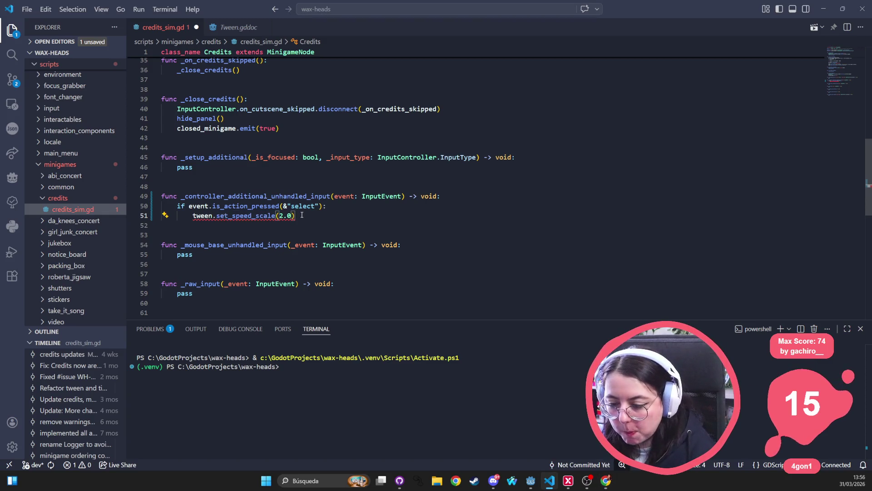
{"action": "key", "text": "Return"}
{"action": "scroll", "coordinate": [302, 215], "scroll_direction": "up", "scroll_amount": 9}
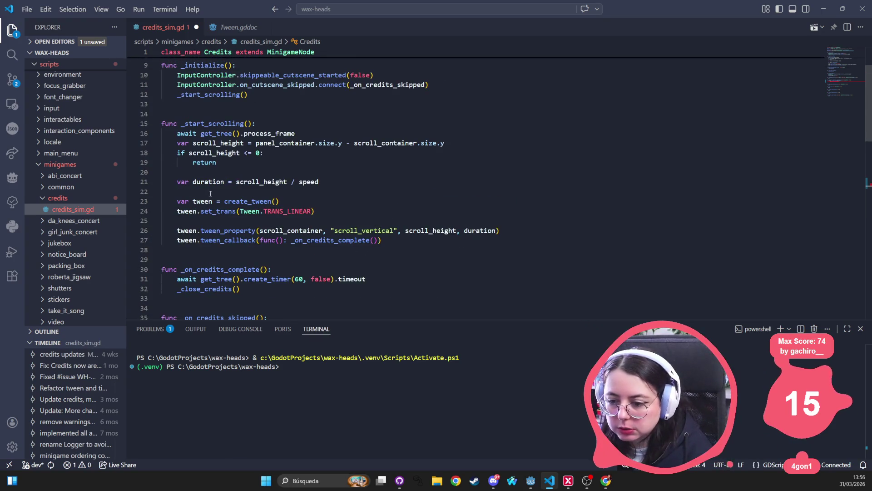
{"action": "scroll", "coordinate": [214, 203], "scroll_direction": "up", "scroll_amount": 3}
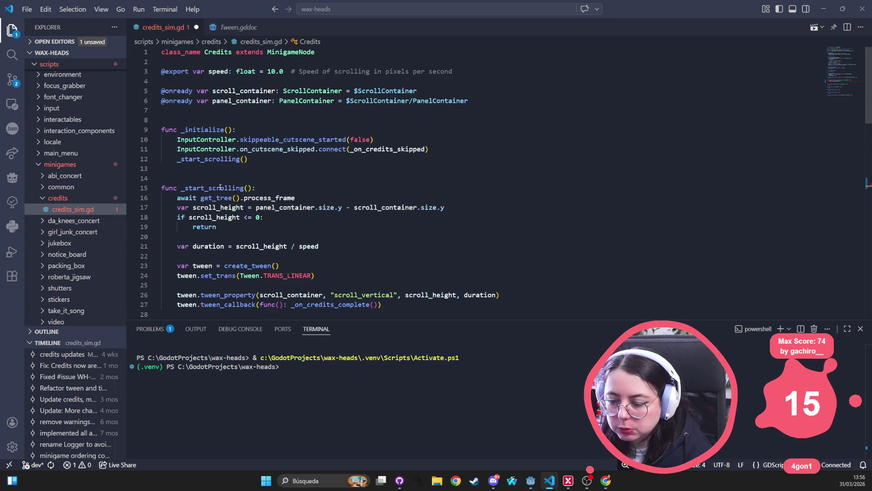
{"action": "left_click", "coordinate": [528, 98]}
{"action": "key", "text": "Return"}
{"action": "key", "text": "Return"}
{"action": "type", "text": "vr"}
{"action": "key", "text": "Tab"}
{"action": "type", "text": "tween: Tween"}
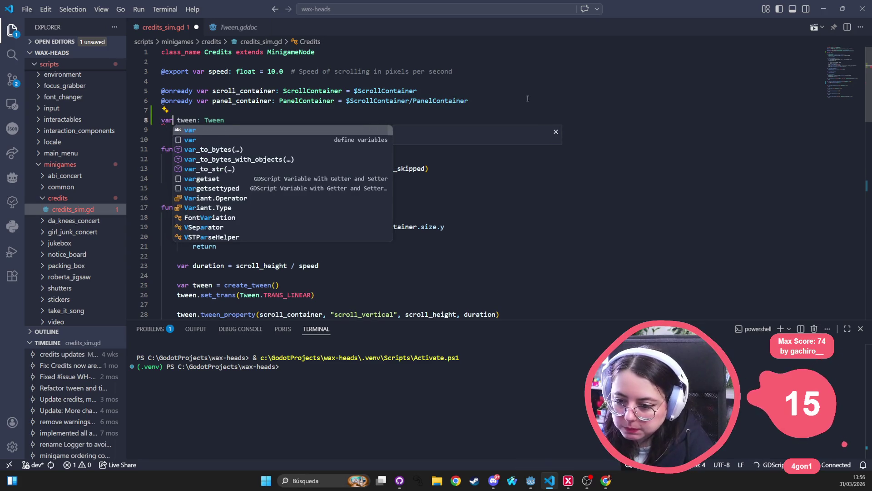
{"action": "key", "text": "Escape"}
{"action": "key", "text": "ctrl+s"}
Drop 'var' from the create_tween line in _start_scrolling so it assigns the class tween, and save.
{"action": "left_click", "coordinate": [189, 284]}
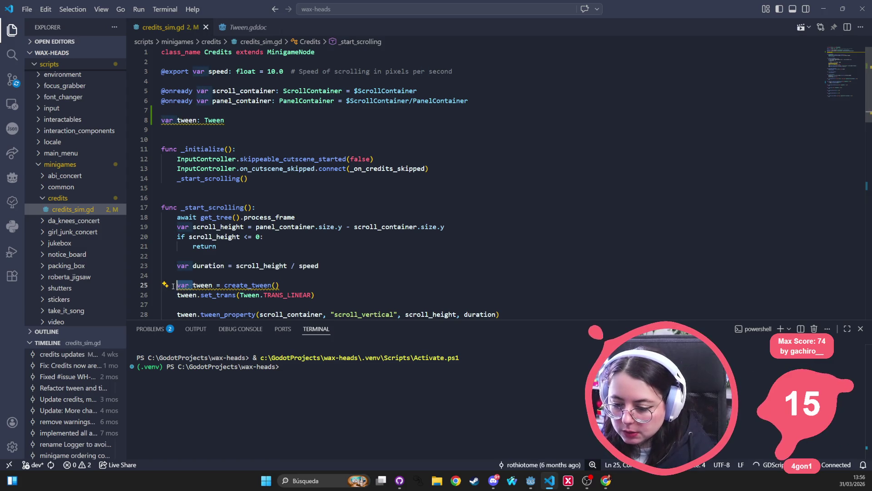
{"action": "key", "text": "Tab"}
{"action": "key", "text": "ctrl+s"}
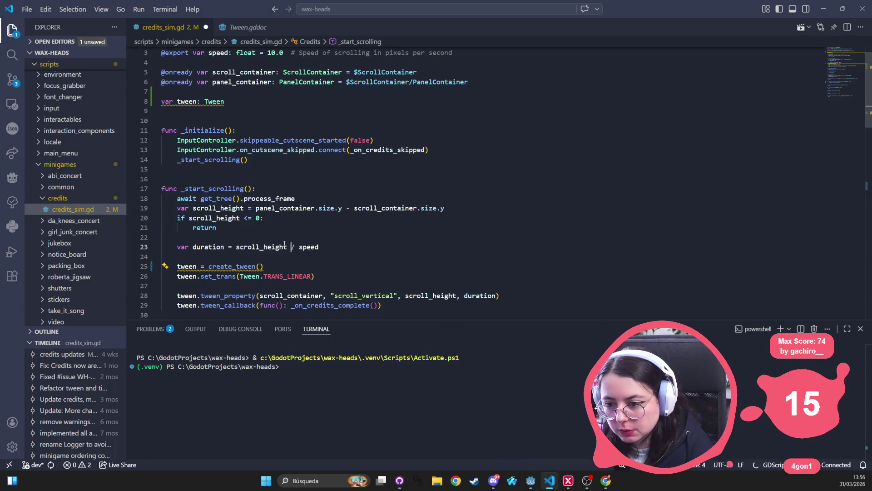
{"action": "scroll", "coordinate": [202, 247], "scroll_direction": "down", "scroll_amount": 7}
{"action": "scroll", "coordinate": [237, 134], "scroll_direction": "up", "scroll_amount": 3}
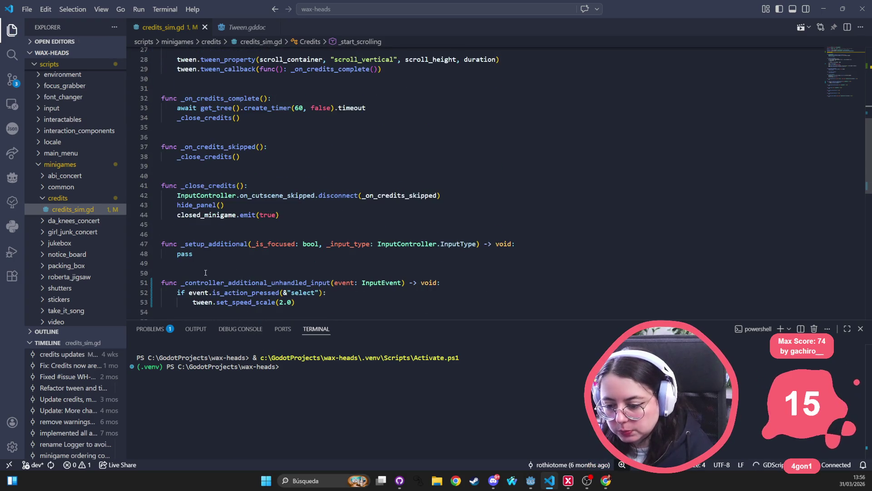
{"action": "scroll", "coordinate": [247, 141], "scroll_direction": "up", "scroll_amount": 1}
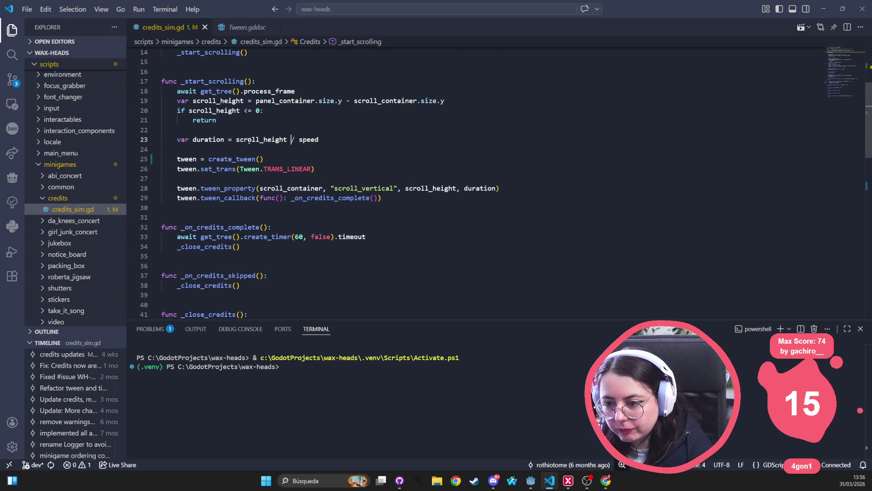
{"action": "scroll", "coordinate": [243, 261], "scroll_direction": "up", "scroll_amount": 2}
{"action": "scroll", "coordinate": [242, 257], "scroll_direction": "down", "scroll_amount": 9}
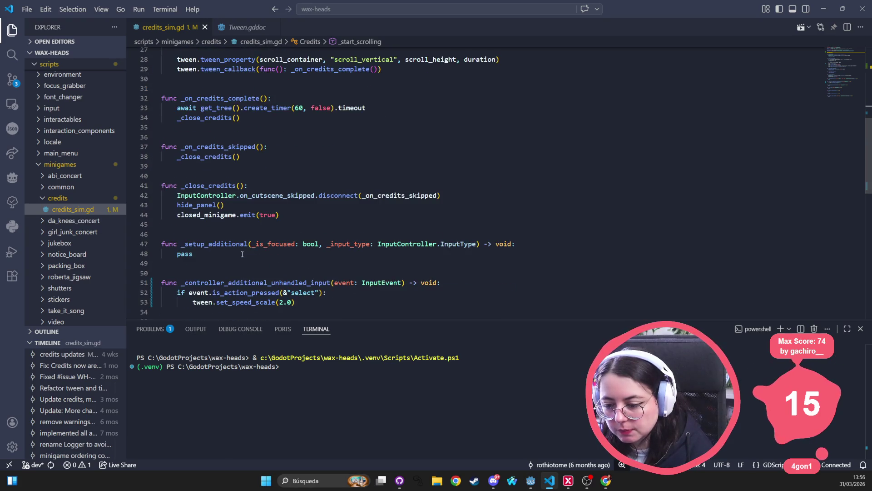
{"action": "scroll", "coordinate": [279, 247], "scroll_direction": "down", "scroll_amount": 6}
{"action": "scroll", "coordinate": [280, 248], "scroll_direction": "up", "scroll_amount": 4}
{"action": "scroll", "coordinate": [280, 247], "scroll_direction": "up", "scroll_amount": 3}
{"action": "scroll", "coordinate": [221, 214], "scroll_direction": "up", "scroll_amount": 2}
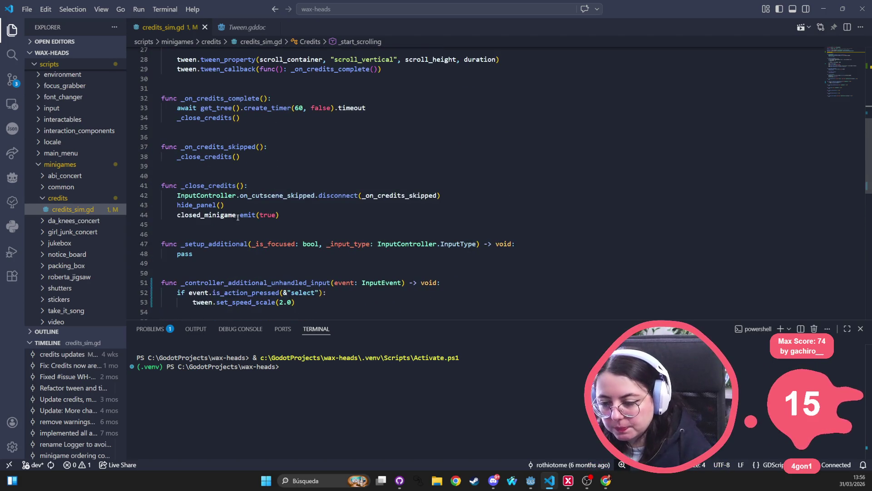
{"action": "scroll", "coordinate": [238, 217], "scroll_direction": "up", "scroll_amount": 3}
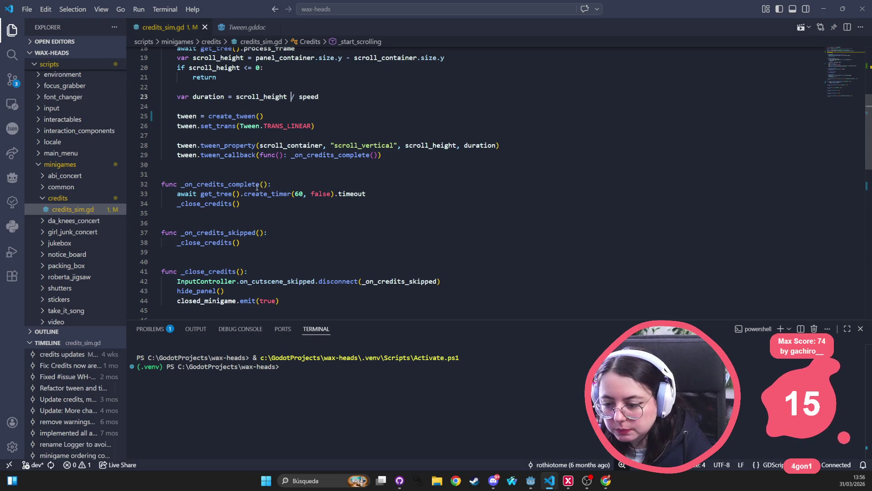
Change the _on_credits_complete create_timer wait from 60 to 2.
{"action": "left_click_drag", "start_coordinate": [323, 208], "coordinate": [161, 184]}
{"action": "left_click", "coordinate": [374, 204]}
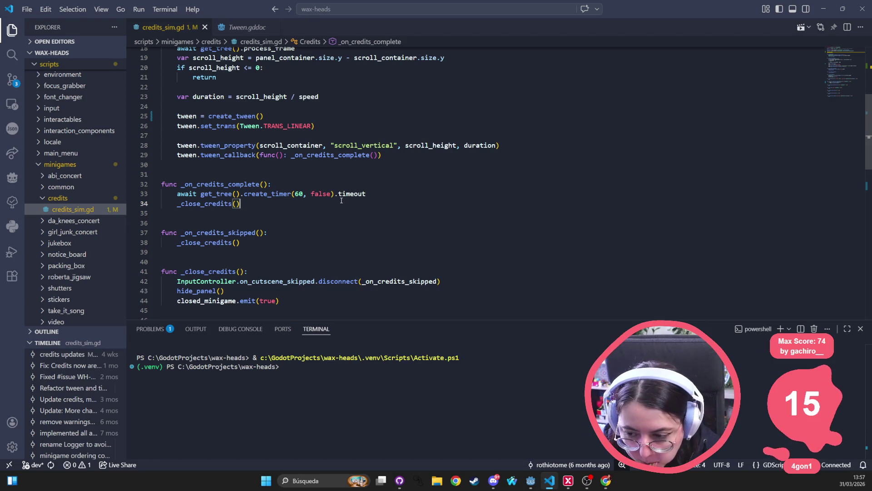
{"action": "left_click_drag", "start_coordinate": [295, 194], "coordinate": [331, 193]}
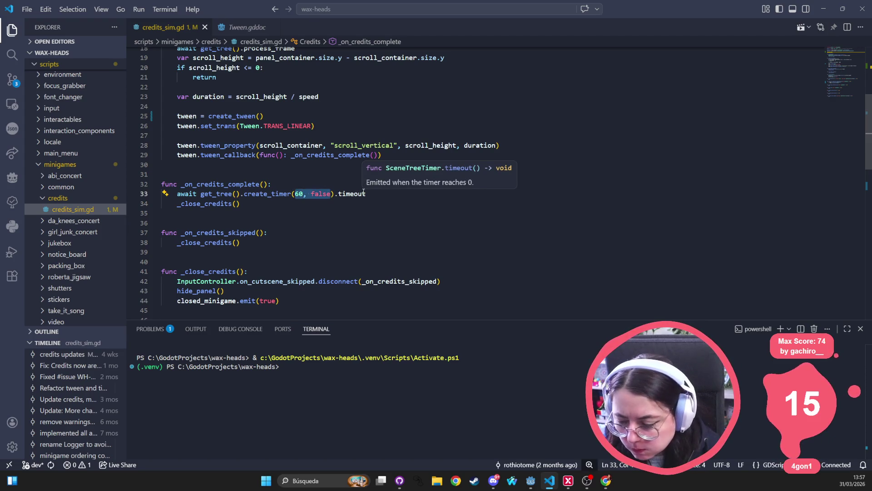
{"action": "mouse_move", "coordinate": [284, 193]}
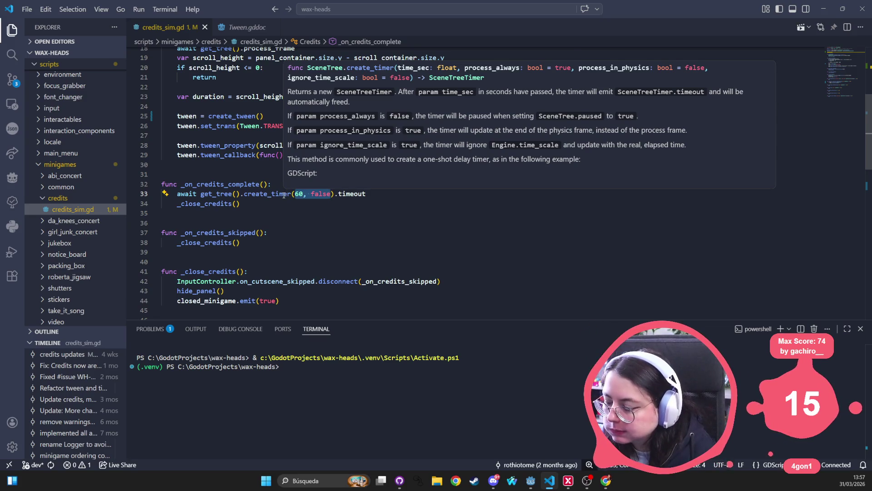
{"action": "key", "text": "Left"}
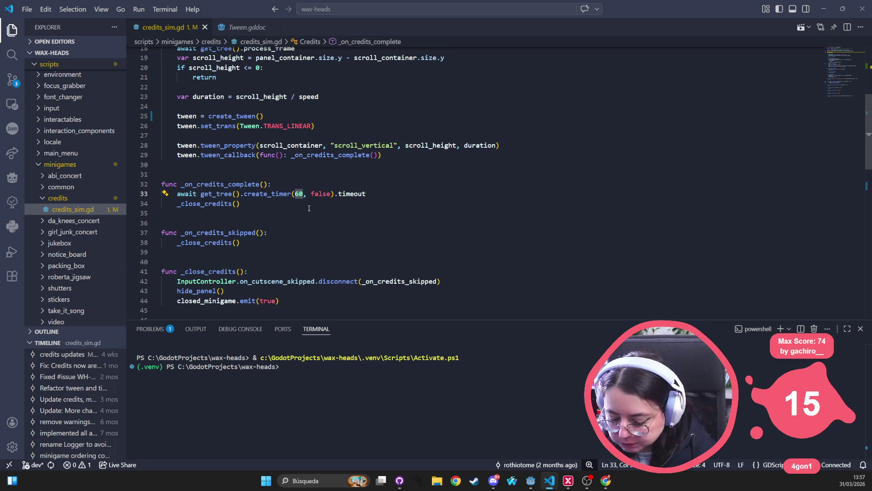
{"action": "type", "text": "2"}
Check where _on_credits_complete is connected and where _close_credits is used.
{"action": "left_click", "coordinate": [370, 155]}
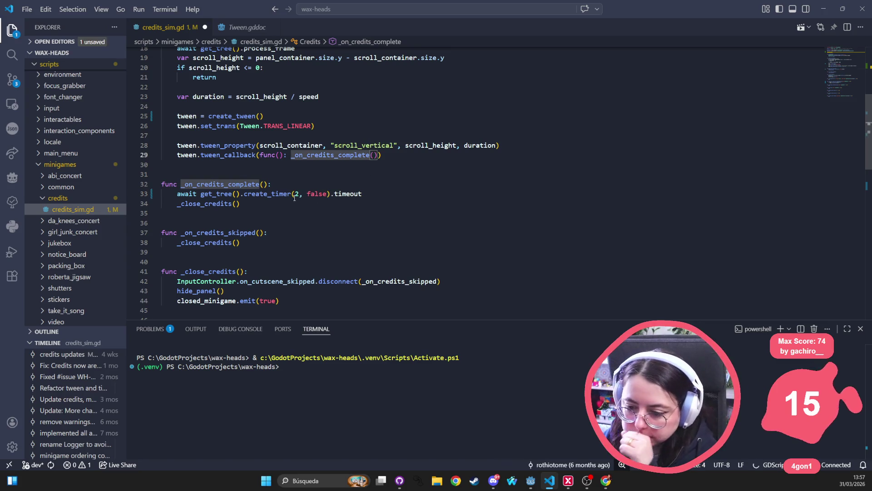
{"action": "left_click", "coordinate": [233, 203]}
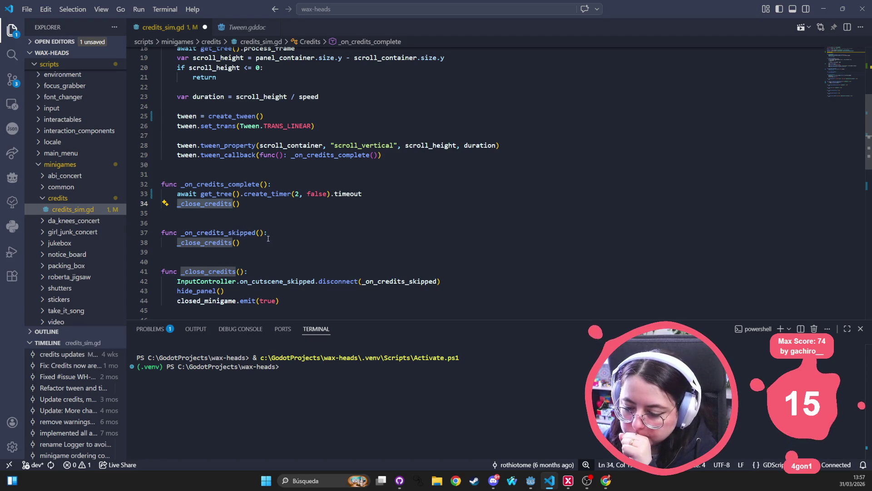
{"action": "scroll", "coordinate": [268, 241], "scroll_direction": "up", "scroll_amount": 6}
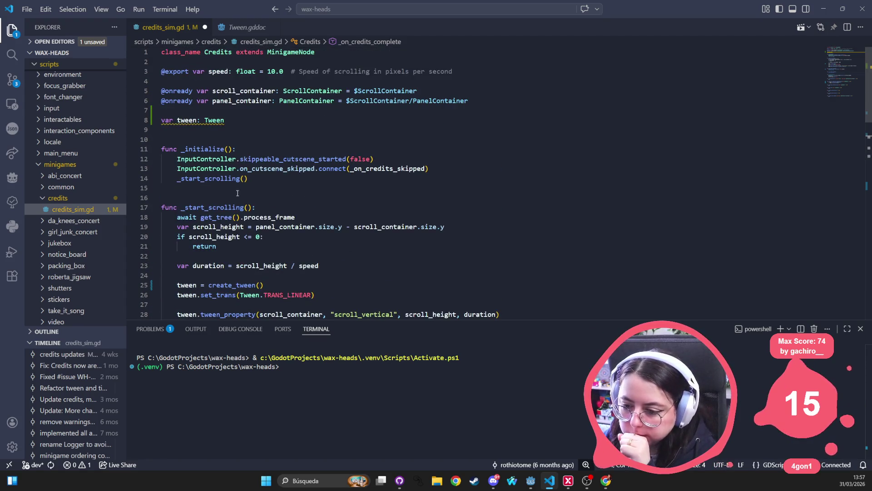
{"action": "scroll", "coordinate": [264, 190], "scroll_direction": "down", "scroll_amount": 6}
{"action": "scroll", "coordinate": [263, 190], "scroll_direction": "up", "scroll_amount": 5}
{"action": "mouse_move", "coordinate": [191, 99]}
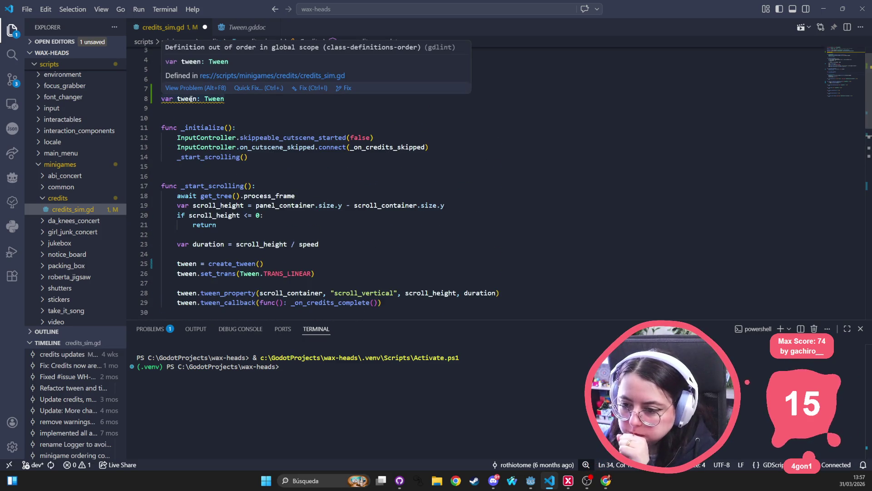
{"action": "left_click", "coordinate": [160, 99]}
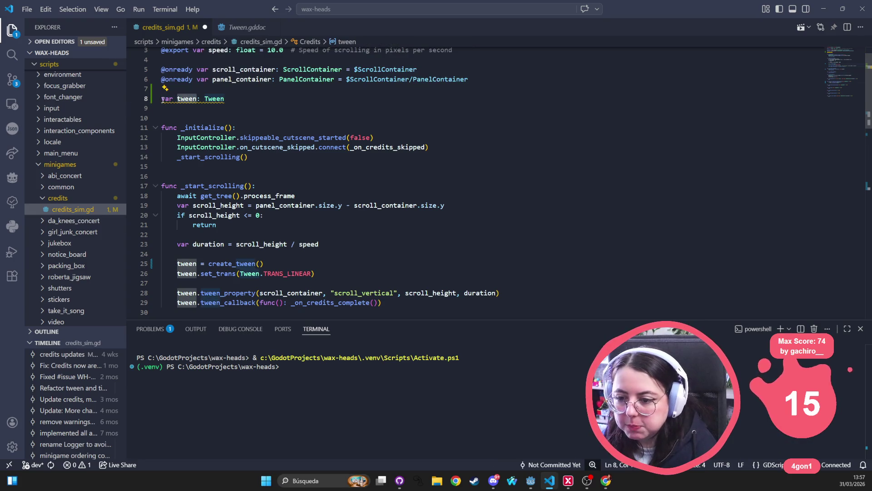
{"action": "scroll", "coordinate": [366, 143], "scroll_direction": "up", "scroll_amount": 1}
{"action": "key", "text": "alt+Up"}
{"action": "key", "text": "alt+Up"}
{"action": "key", "text": "alt+Up"}
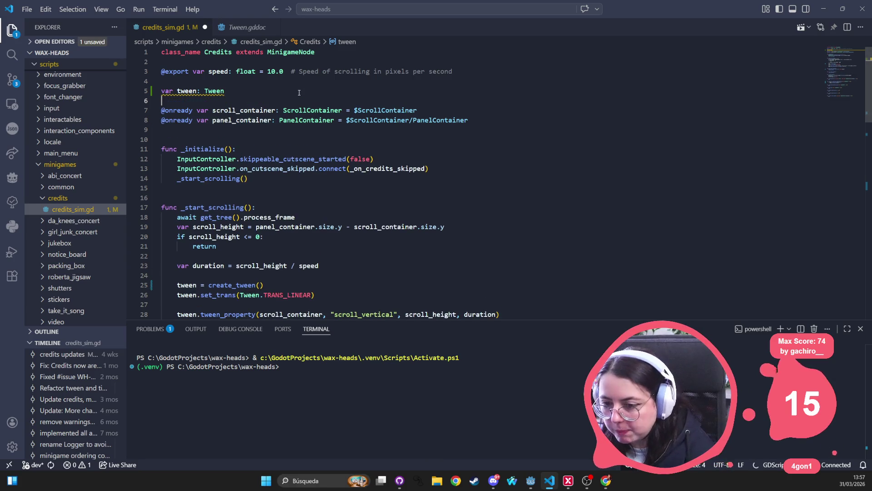
{"action": "scroll", "coordinate": [339, 200], "scroll_direction": "down", "scroll_amount": 4}
{"action": "key", "text": "ctrl+s"}
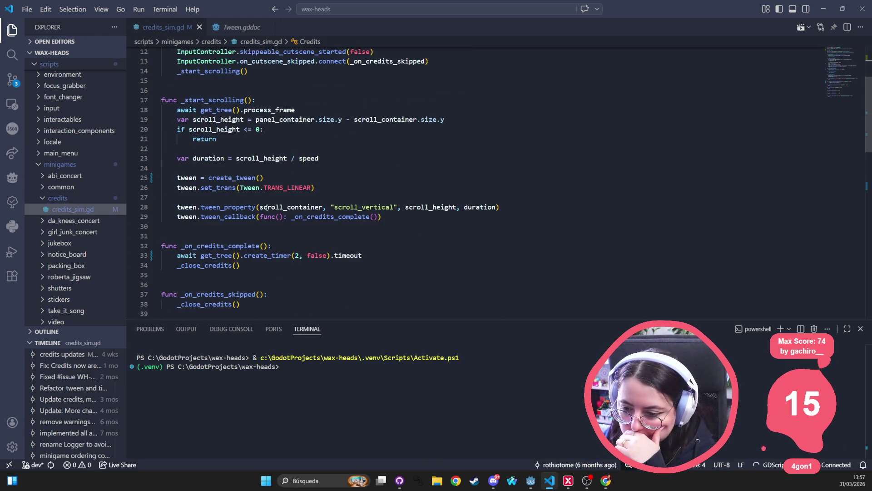
{"action": "scroll", "coordinate": [262, 219], "scroll_direction": "down", "scroll_amount": 4}
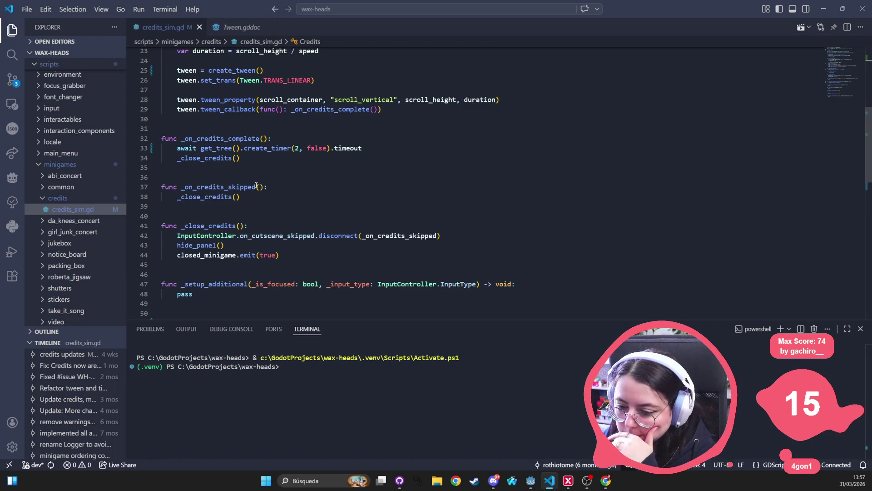
Try an else branch resetting the speed below the set_speed_scale(2.0) line, then remove it.
{"action": "scroll", "coordinate": [216, 213], "scroll_direction": "down", "scroll_amount": 7}
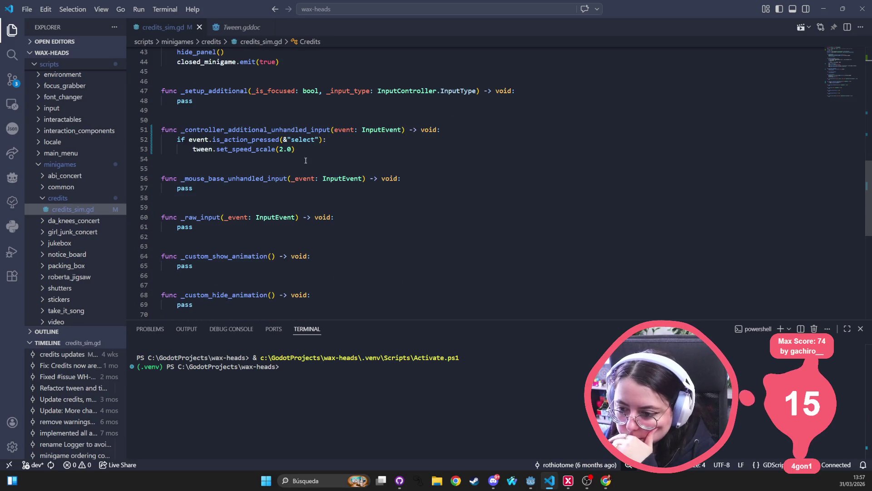
{"action": "left_click", "coordinate": [318, 148]}
{"action": "key", "text": "Return"}
{"action": "key", "text": "BackSpace"}
{"action": "type", "text": "else:"}
{"action": "key", "text": "Return"}
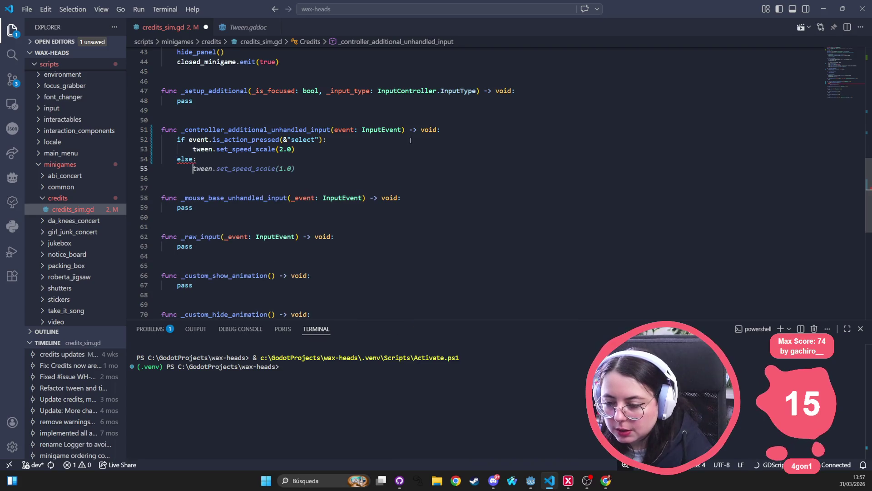
{"action": "key", "text": "Tab"}
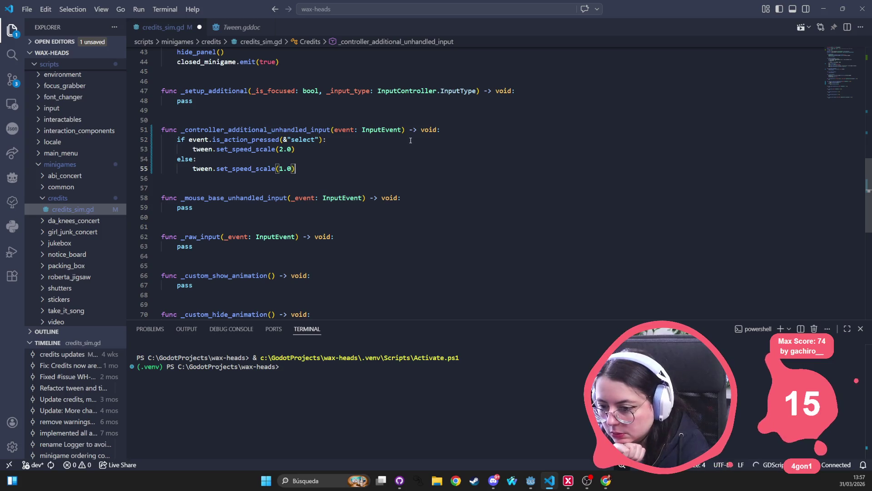
{"action": "key", "text": "BackSpace"}
{"action": "key", "text": "BackSpace"}
{"action": "key", "text": "BackSpace"}
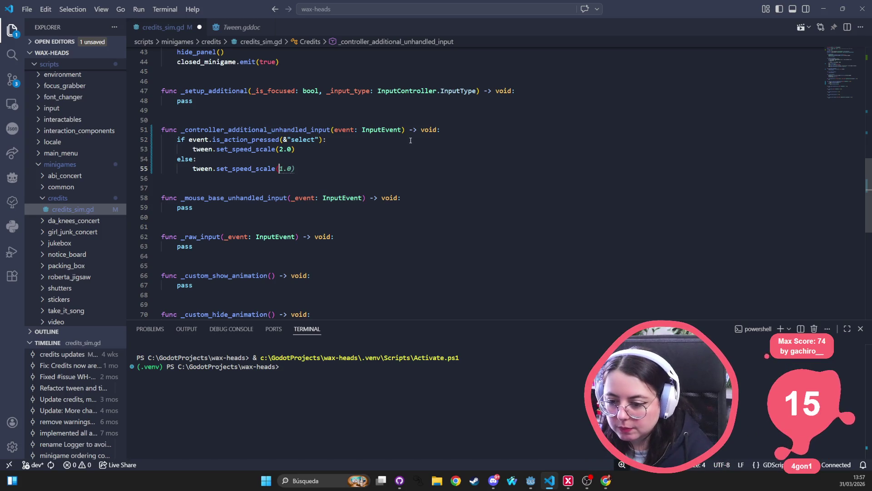
{"action": "key", "text": "BackSpace"}
{"action": "key", "text": "BackSpace"}
{"action": "key", "text": "BackSpace"}
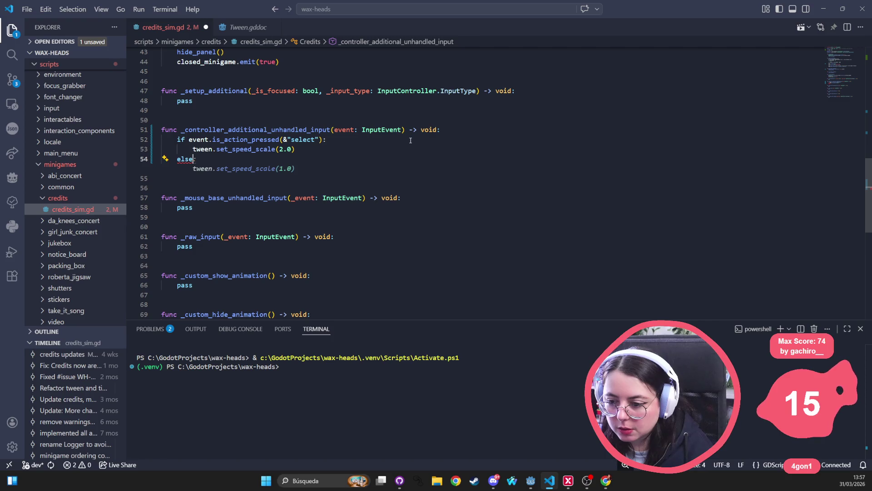
Add elif event.is_action_released(&"select") with tween.set_speed_scale(1.0) and save.
{"action": "type", "text": "elif"}
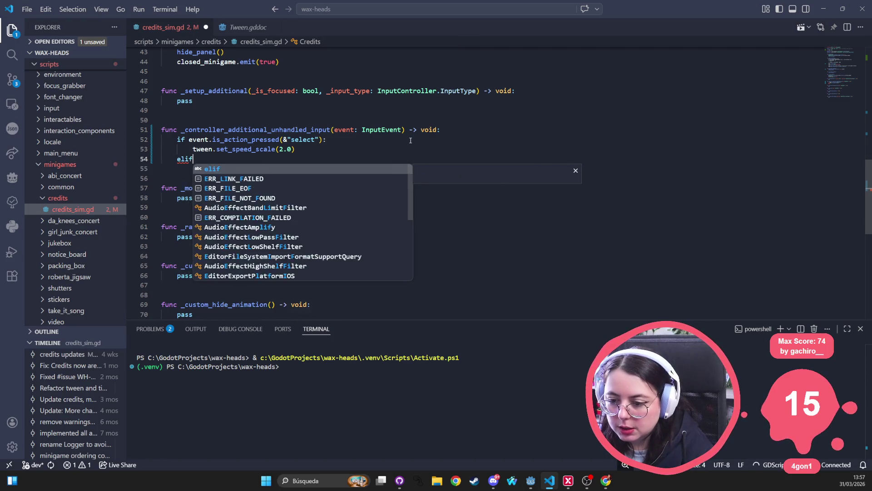
{"action": "key", "text": "Escape"}
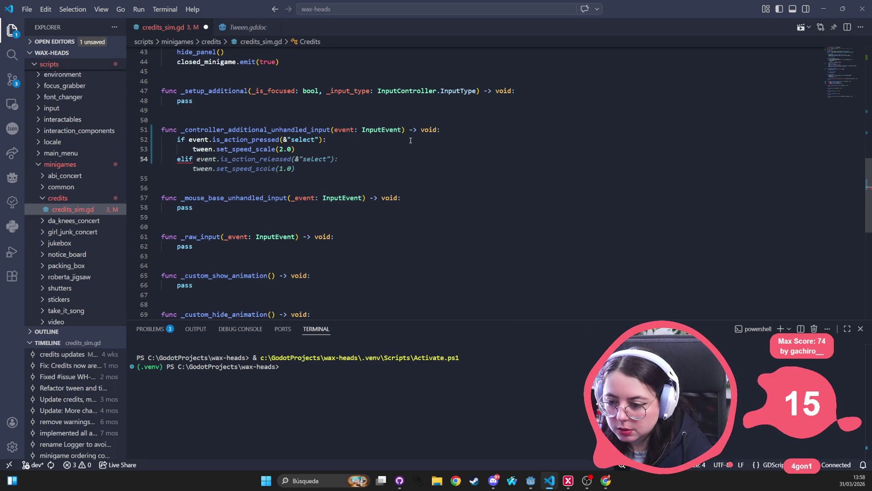
{"action": "key", "text": "Tab"}
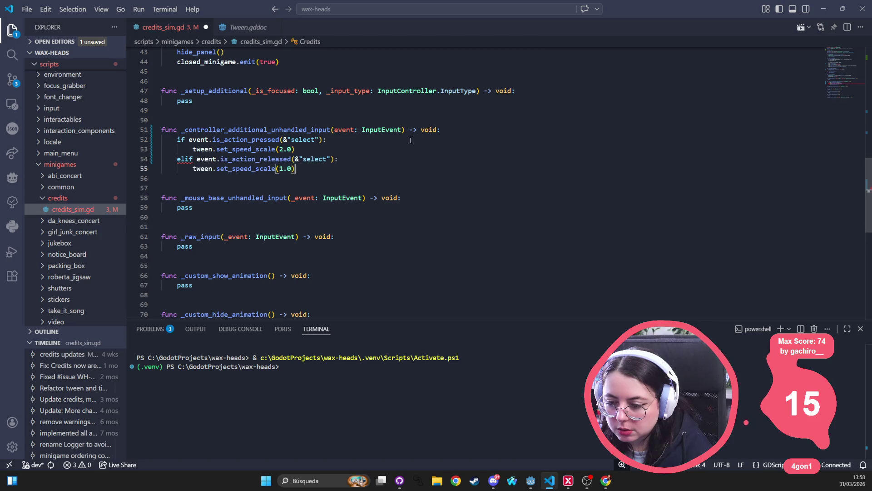
{"action": "key", "text": "ctrl+s"}
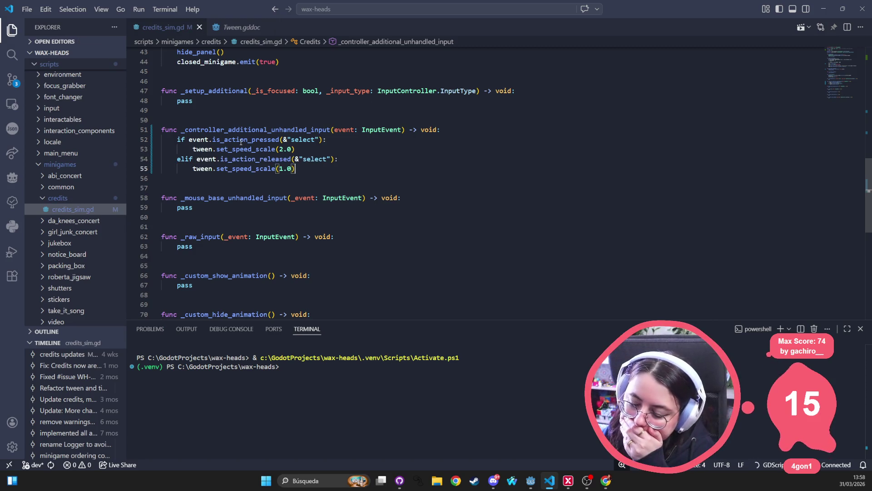
{"action": "mouse_move", "coordinate": [241, 142]}
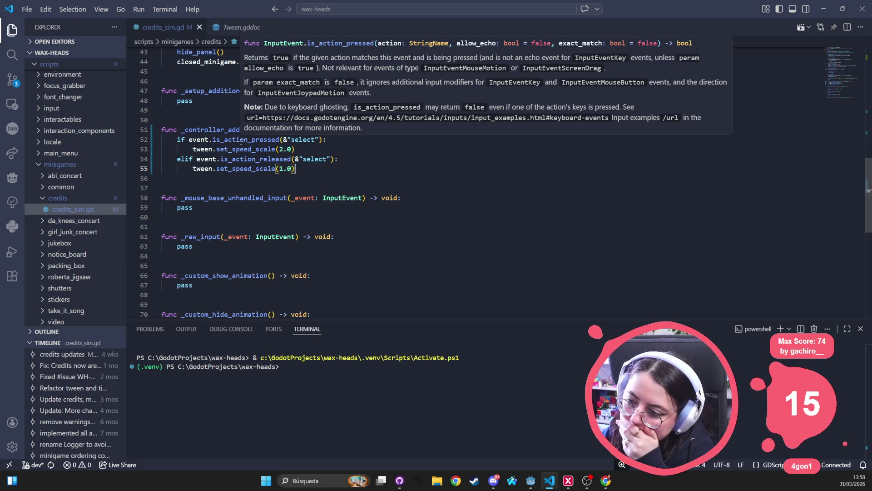
Retype the line 52 check as is_action_pressed, removing the extra parentheses around &"select".
{"action": "double_click", "coordinate": [241, 141]}
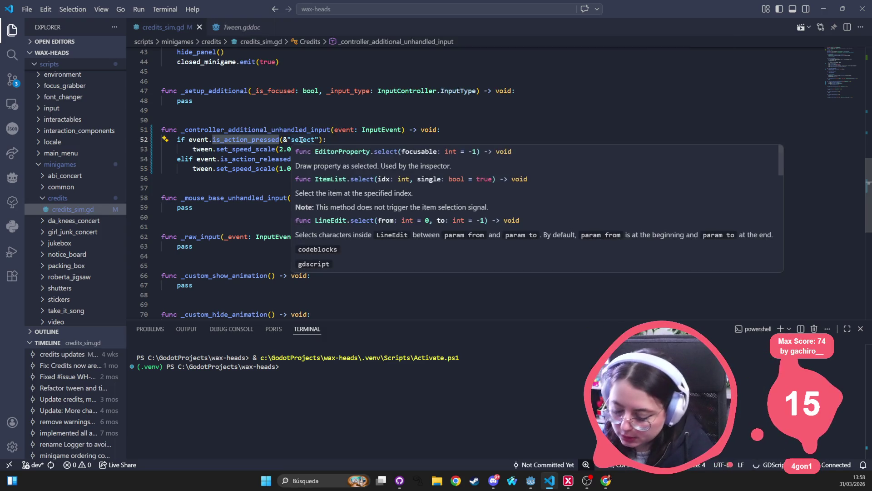
{"action": "type", "text": "is_action"}
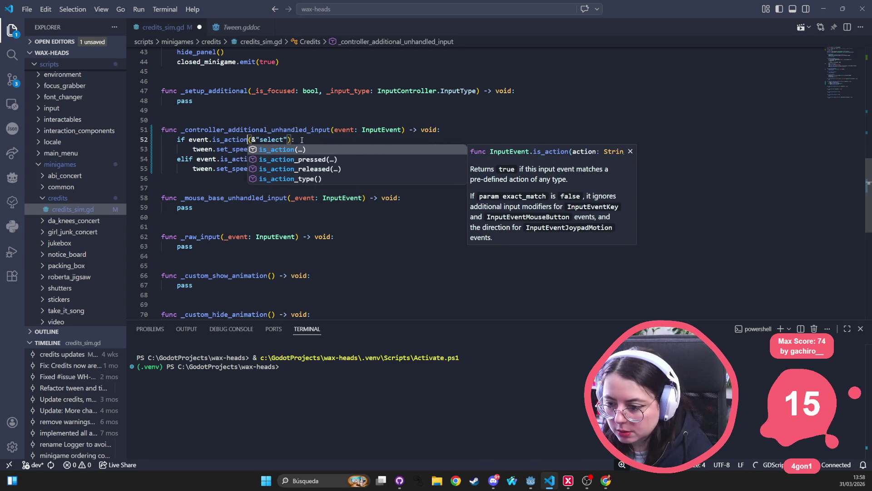
{"action": "key", "text": "Down"}
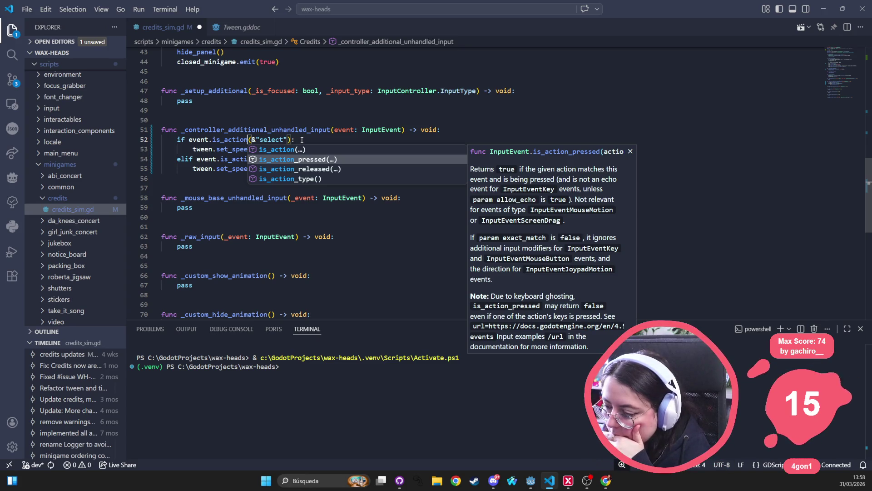
{"action": "key", "text": "Return"}
{"action": "key", "text": "ctrl+z"}
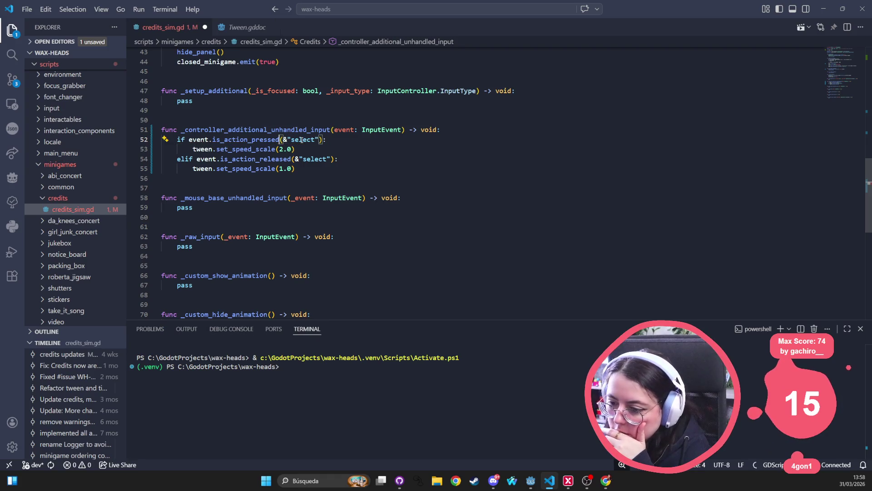
{"action": "key", "text": "ctrl+Left"}
{"action": "key", "text": "ctrl+Left"}
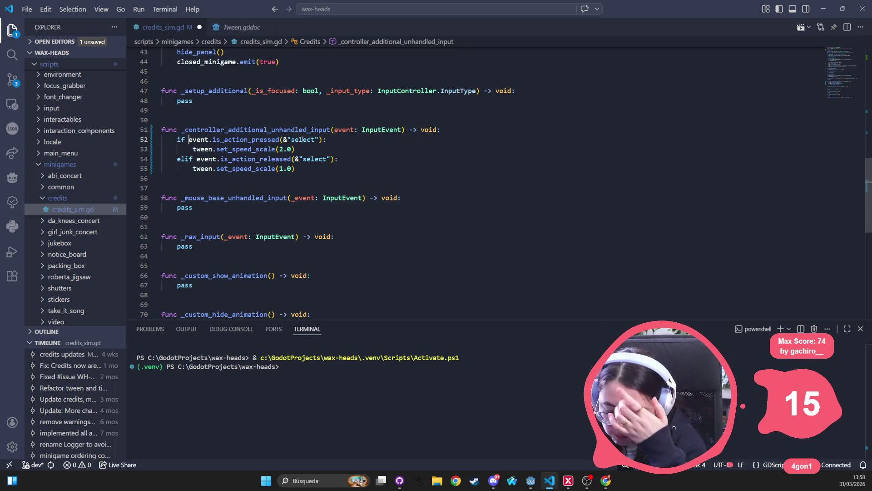
{"action": "left_click_drag", "start_coordinate": [322, 174], "coordinate": [173, 142]}
Write 'if Input.is_action_just_pressed("select"):' calling tween.set_speed_scale(2).
{"action": "type", "text": "if Inpu"}
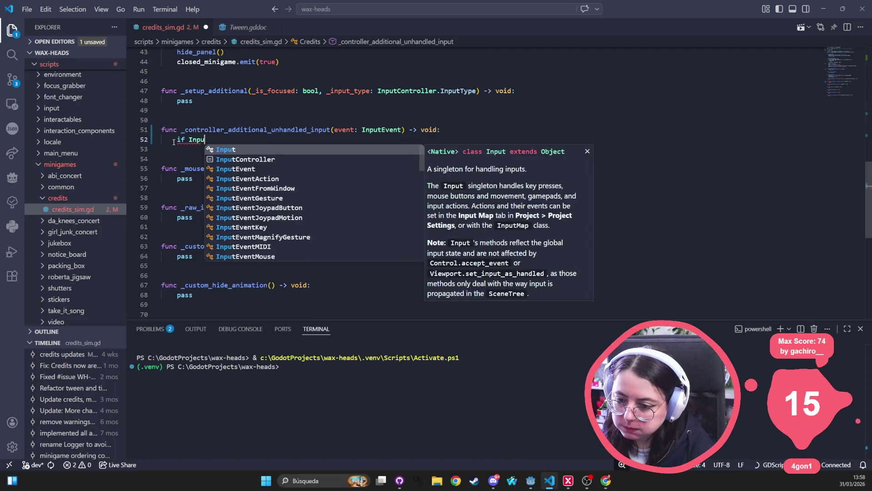
{"action": "type", "text": "t.is_act"}
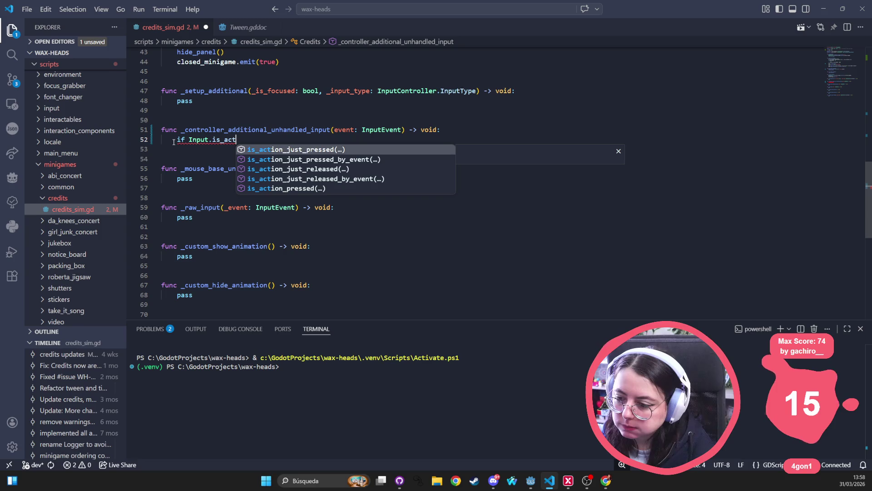
{"action": "key", "text": "Tab"}
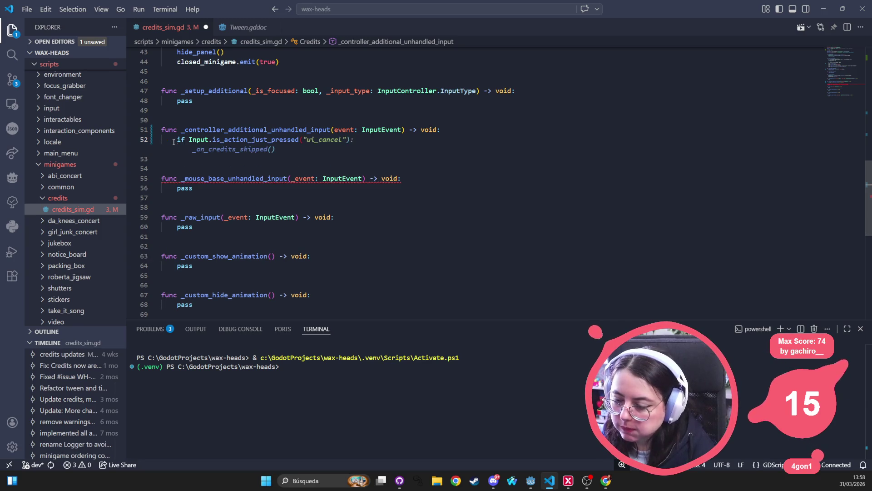
{"action": "type", "text": "(\"slec"}
{"action": "key", "text": "BackSpace"}
{"action": "key", "text": "BackSpace"}
{"action": "key", "text": "BackSpace"}
{"action": "type", "text": "el"}
{"action": "key", "text": "Tab"}
{"action": "type", "text": "):"}
{"action": "key", "text": "Return"}
{"action": "type", "text": "tween.set_speed_scale"}
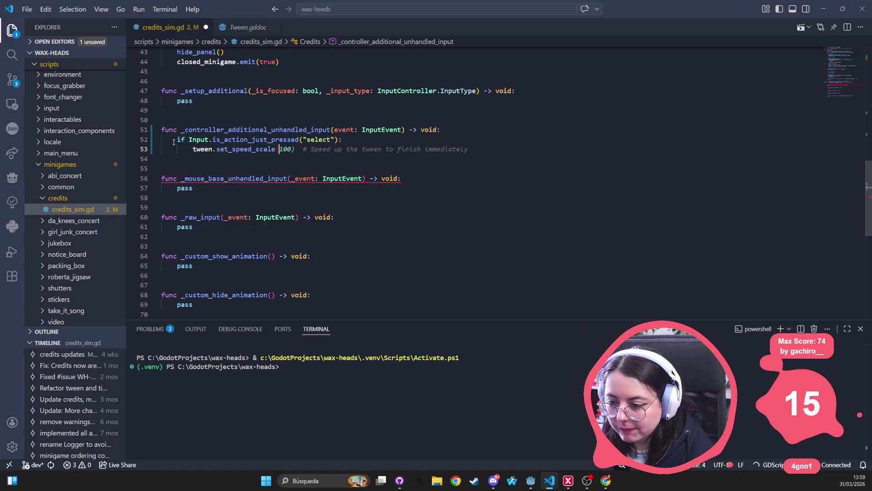
{"action": "type", "text": "(2)"}
{"action": "key", "text": "Return"}
Add the just_released branch setting speed 1, save, and rename event to _event.
{"action": "key", "text": "BackSpace"}
{"action": "type", "text": "lif"}
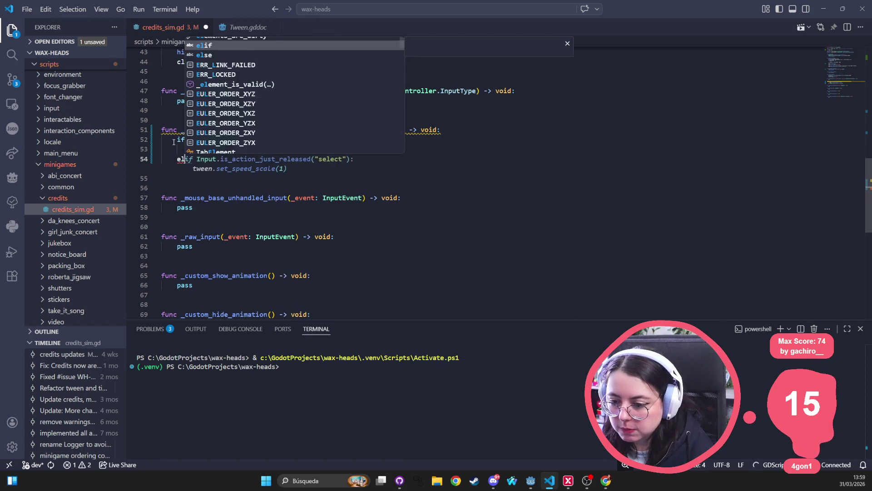
{"action": "key", "text": "Tab"}
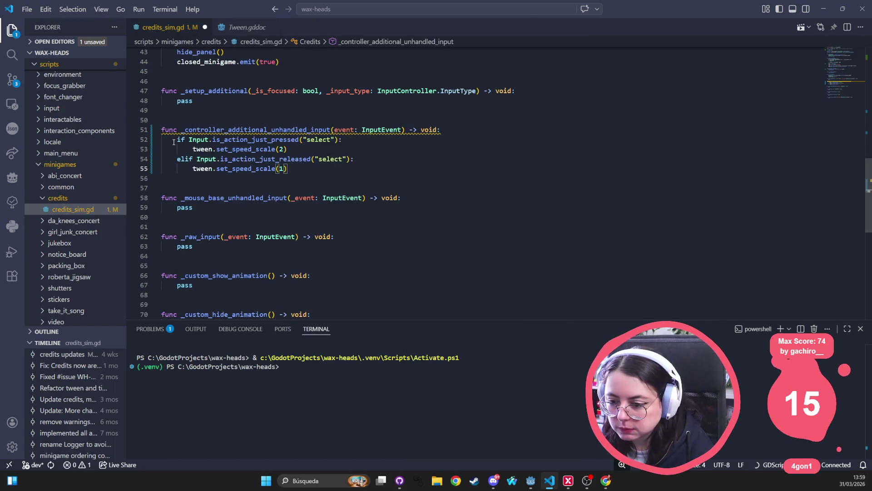
{"action": "key", "text": "ctrl+s"}
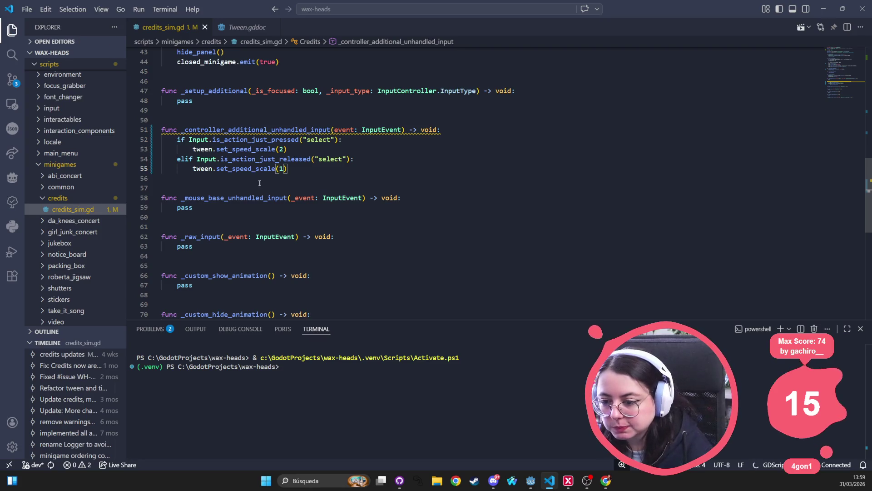
{"action": "left_click", "coordinate": [336, 129]}
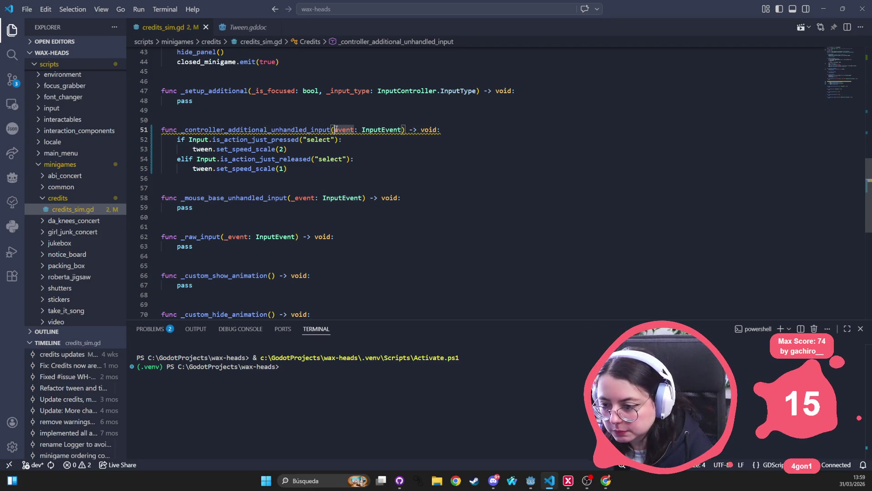
{"action": "type", "text": "_"}
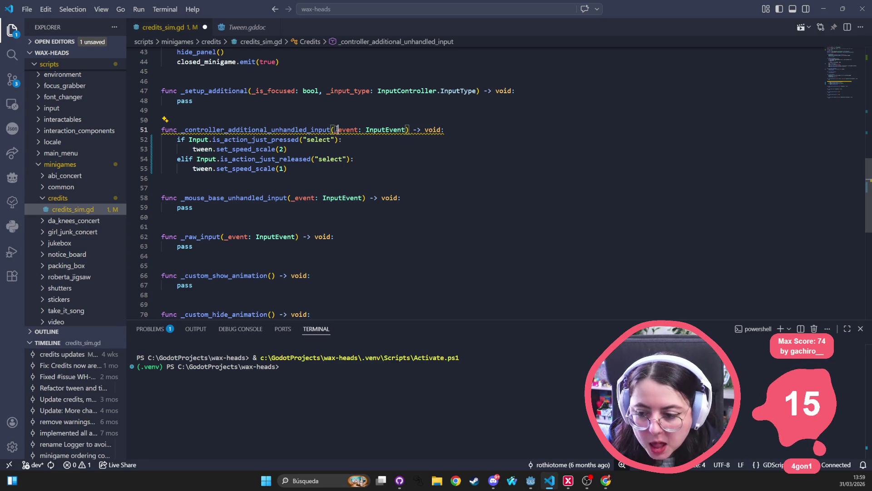
Replace pass in _mouse_base_unhandled_input with ui_accept press/release branches setting speed 2 and 1, and save.
{"action": "left_click", "coordinate": [172, 206]}
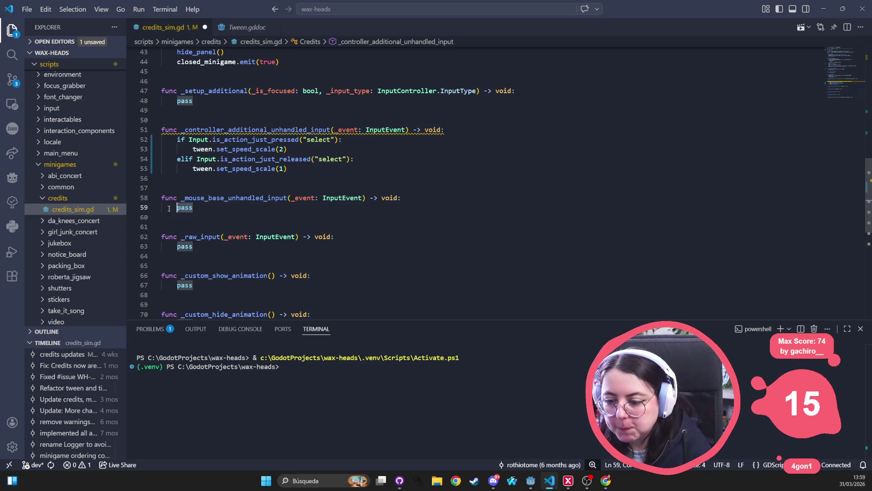
{"action": "type", "text": "i"}
{"action": "key", "text": "shift+End"}
{"action": "type", "text": "if Input.is"}
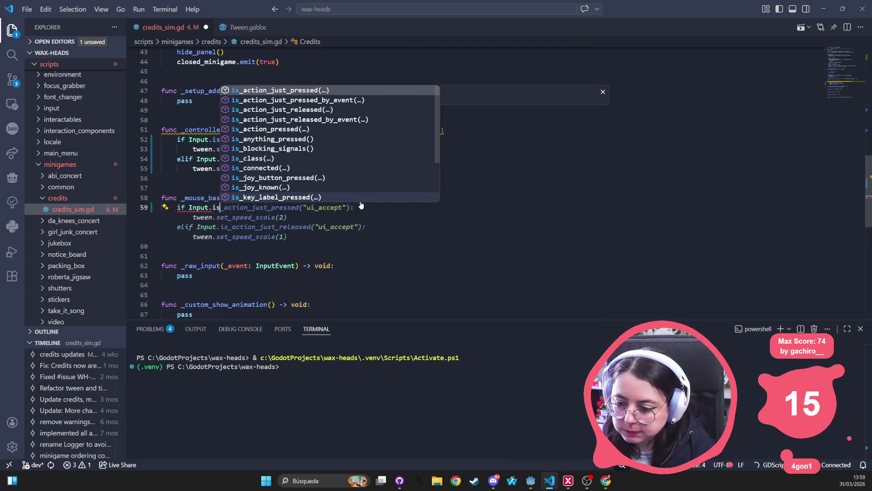
{"action": "key", "text": "Tab"}
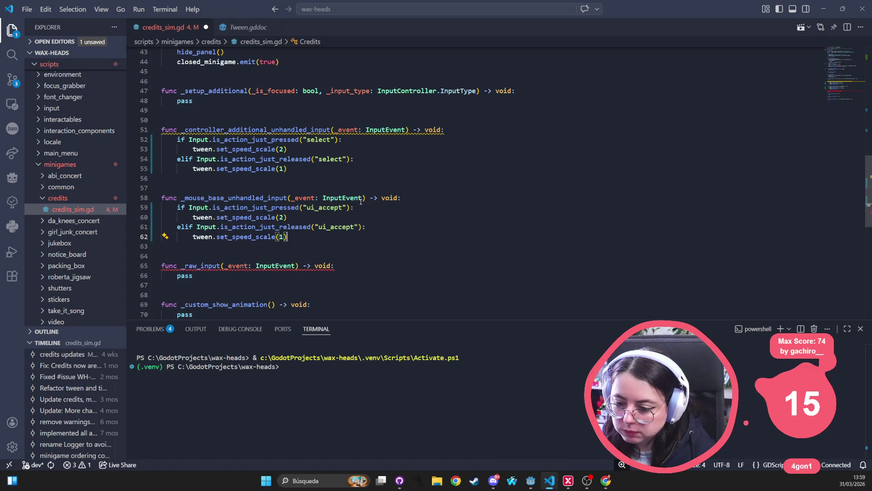
{"action": "key", "text": "ctrl+s"}
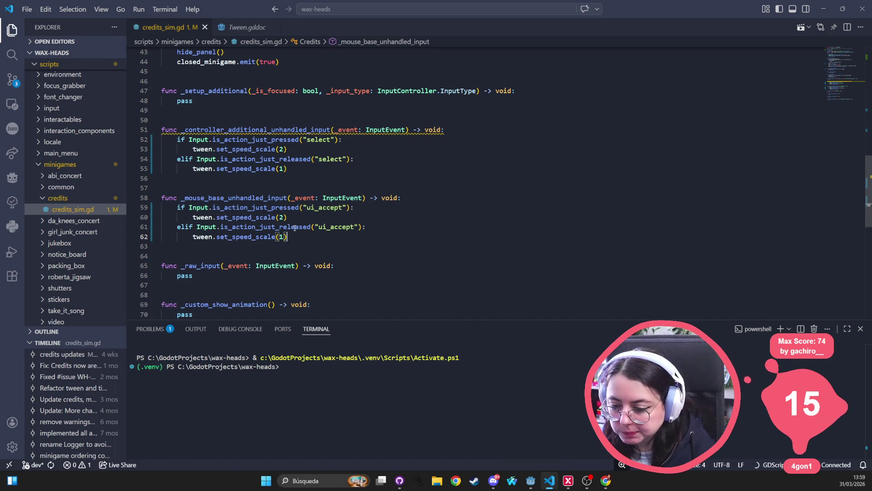
{"action": "mouse_move", "coordinate": [293, 229]}
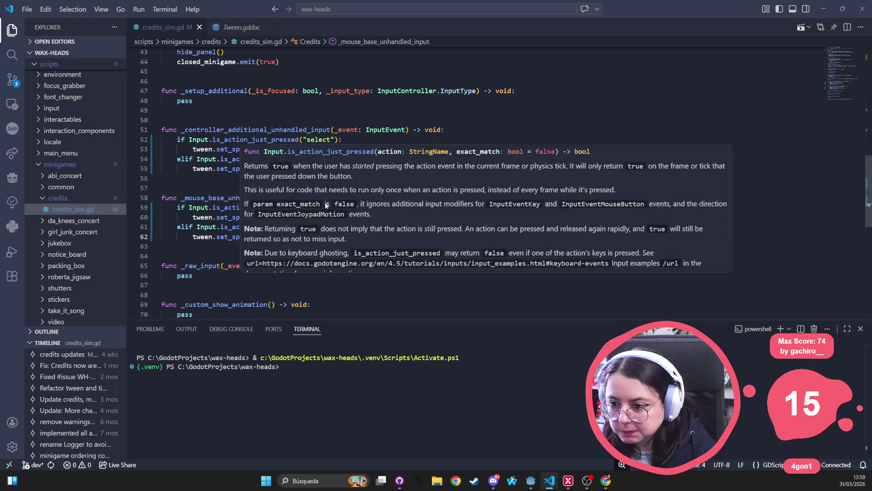
{"action": "scroll", "coordinate": [208, 233], "scroll_direction": "down", "scroll_amount": 2}
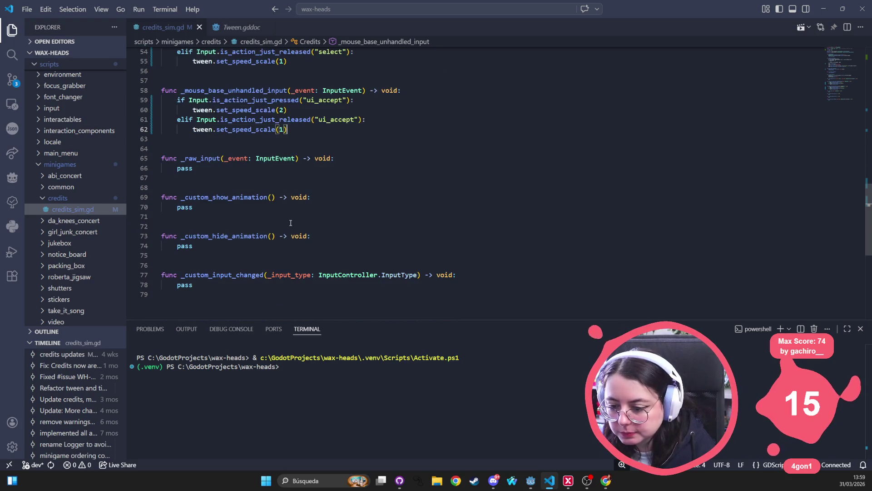
{"action": "scroll", "coordinate": [164, 108], "scroll_direction": "up", "scroll_amount": 3}
{"action": "left_click_drag", "start_coordinate": [197, 124], "coordinate": [174, 121]}
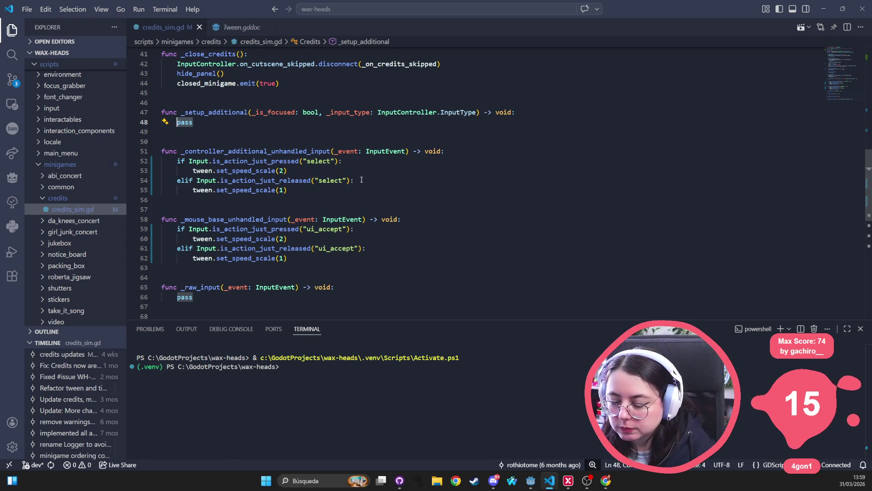
Replace pass in _setup_additional with tween.set_speed_scale(1) and save.
{"action": "left_click_drag", "start_coordinate": [288, 190], "coordinate": [192, 190]}
{"action": "key", "text": "ctrl+c"}
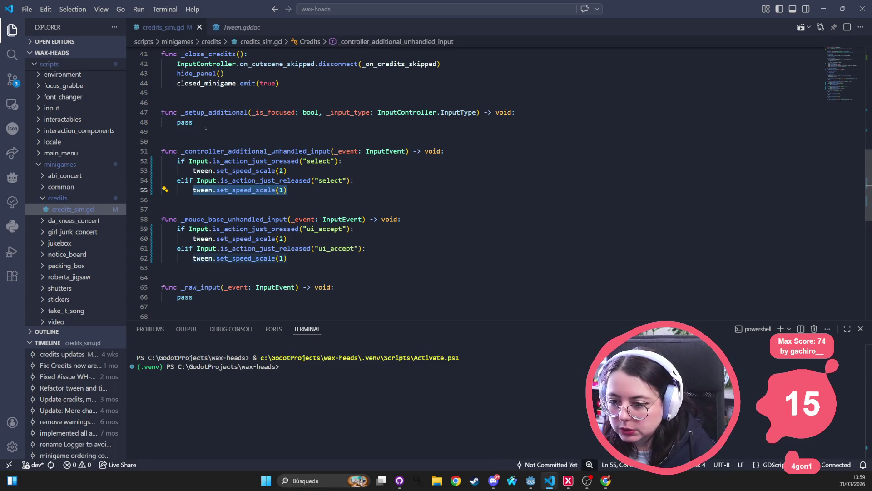
{"action": "left_click_drag", "start_coordinate": [193, 123], "coordinate": [177, 122]}
{"action": "key", "text": "ctrl+v"}
{"action": "key", "text": "Down"}
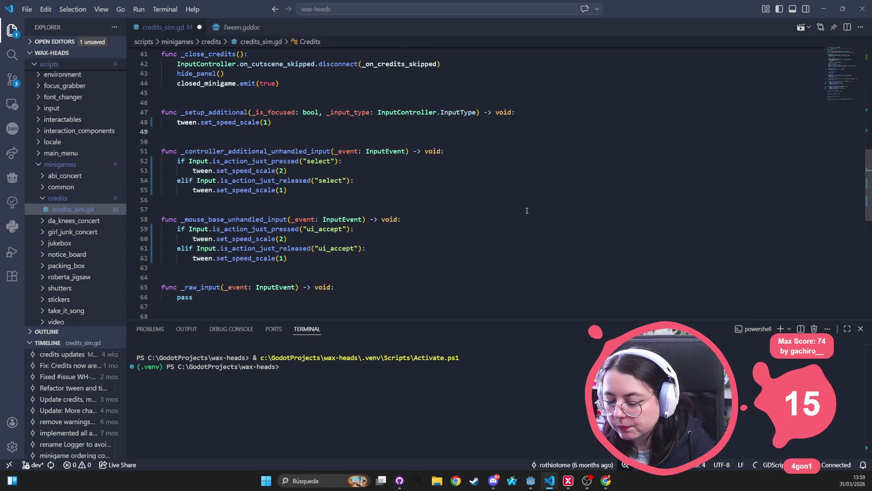
{"action": "key", "text": "ctrl+s"}
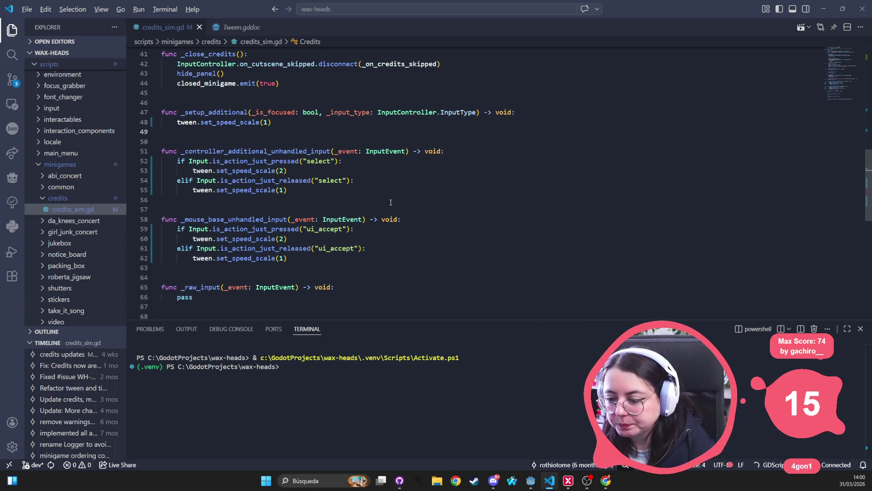
Switch to Godot and run the Wax Heads project.
{"action": "key", "text": "alt+Tab"}
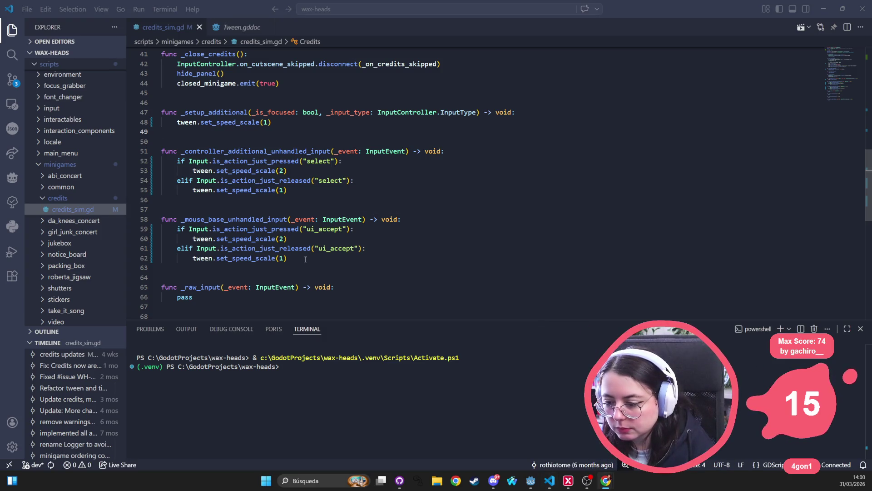
{"action": "left_click", "coordinate": [281, 257]}
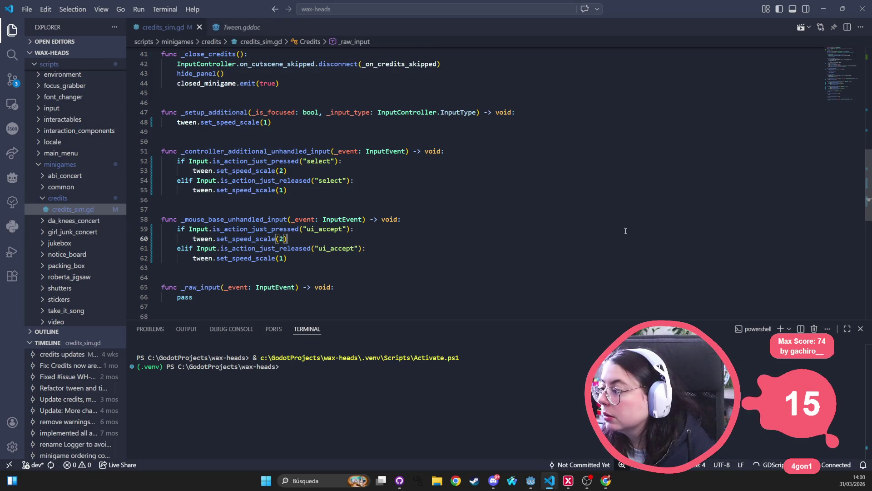
{"action": "key", "text": "alt+Tab"}
{"action": "left_click", "coordinate": [760, 20]}
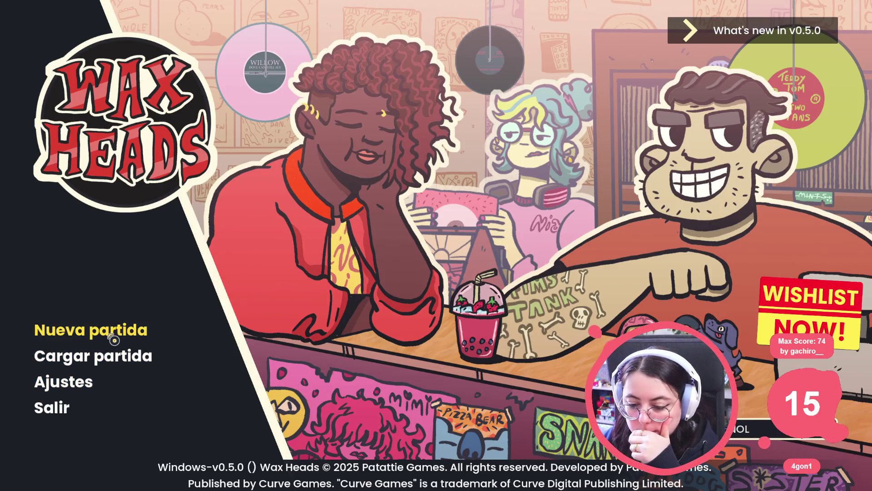
Run go_to_day Outro in the developer console to load the credits day.
{"action": "key", "text": "grave"}
{"action": "type", "text": "go"}
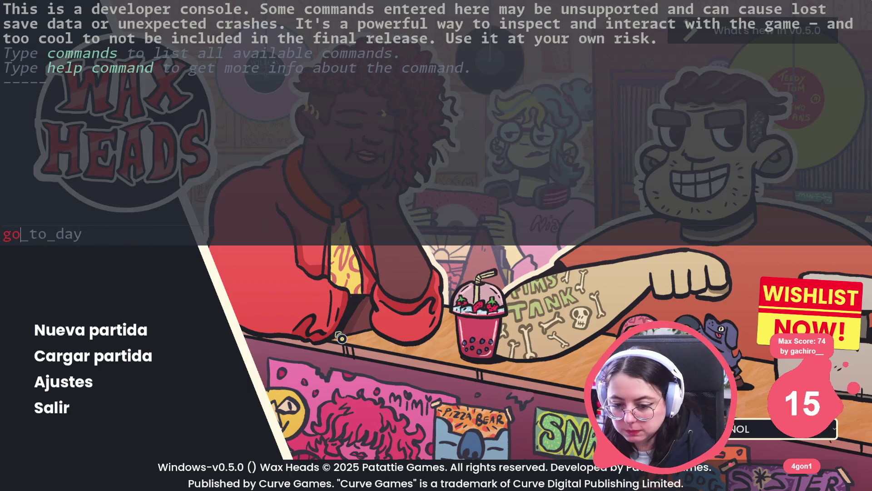
{"action": "key", "text": "Tab"}
{"action": "type", "text": "ro"}
{"action": "key", "text": "Return"}
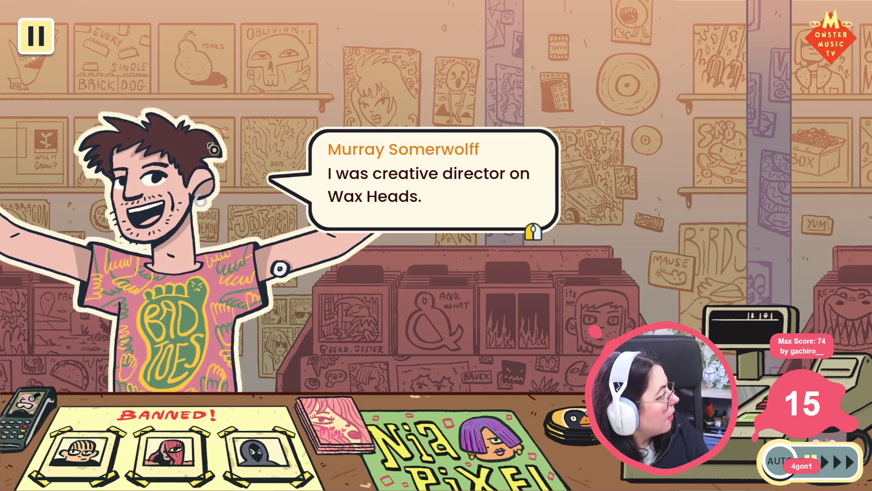
Advance the credits dialogue until the debugger halts on the set_speed_scale null-value error.
{"action": "left_click", "coordinate": [507, 243]}
{"action": "left_click", "coordinate": [507, 244]}
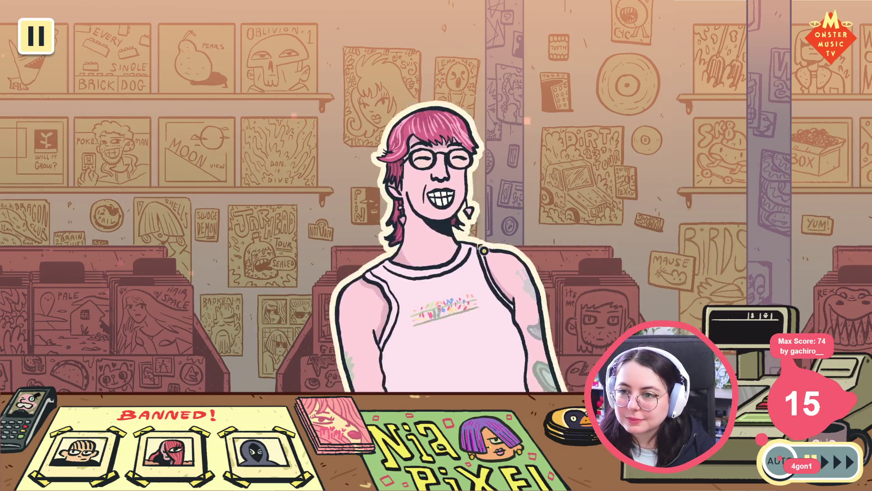
{"action": "left_click", "coordinate": [483, 248]}
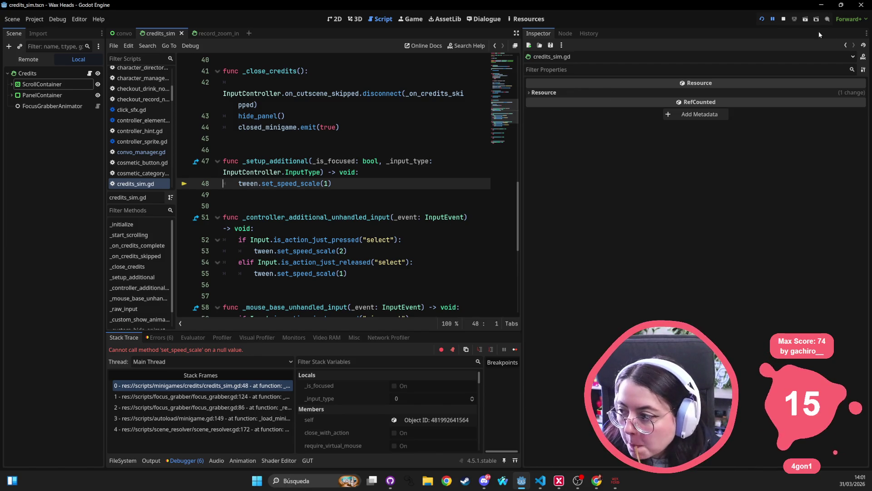
Stop debugging, indent set_speed_scale(1) under a new 'if tween:' line in credits_sim.gd, and rerun.
{"action": "left_click", "coordinate": [785, 20]}
{"action": "left_click", "coordinate": [402, 170]}
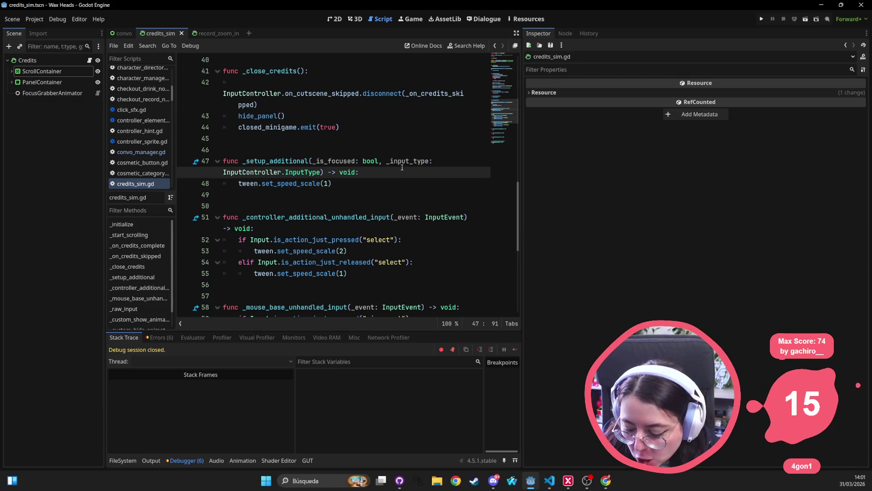
{"action": "key", "text": "Return"}
{"action": "type", "text": "if tr"}
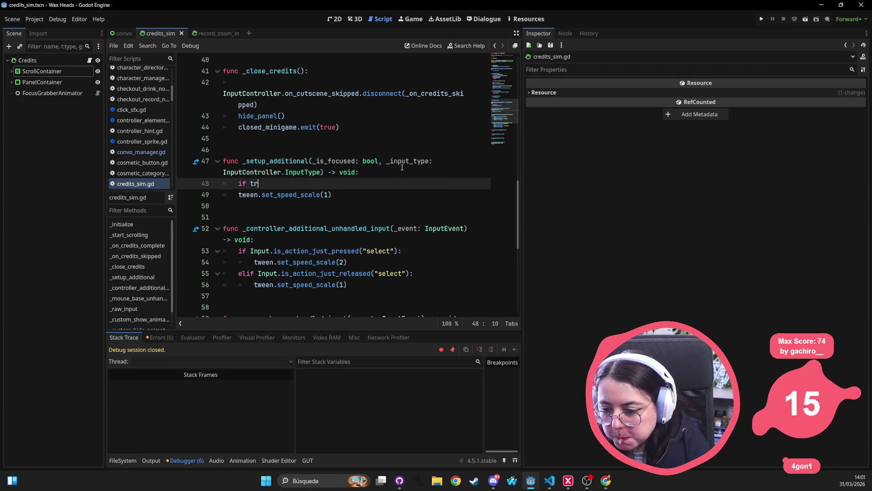
{"action": "key", "text": "BackSpace"}
{"action": "type", "text": "ween:"}
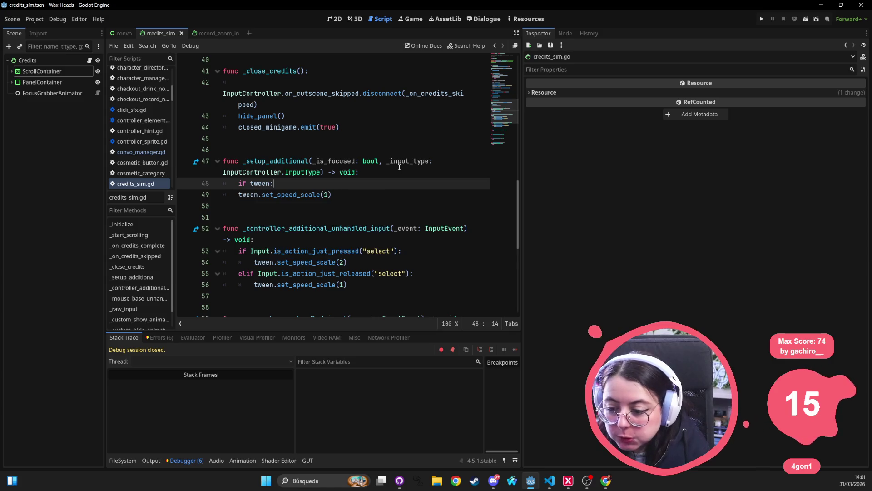
{"action": "double_click", "coordinate": [258, 196]}
{"action": "key", "text": "Tab"}
{"action": "left_click", "coordinate": [343, 161]}
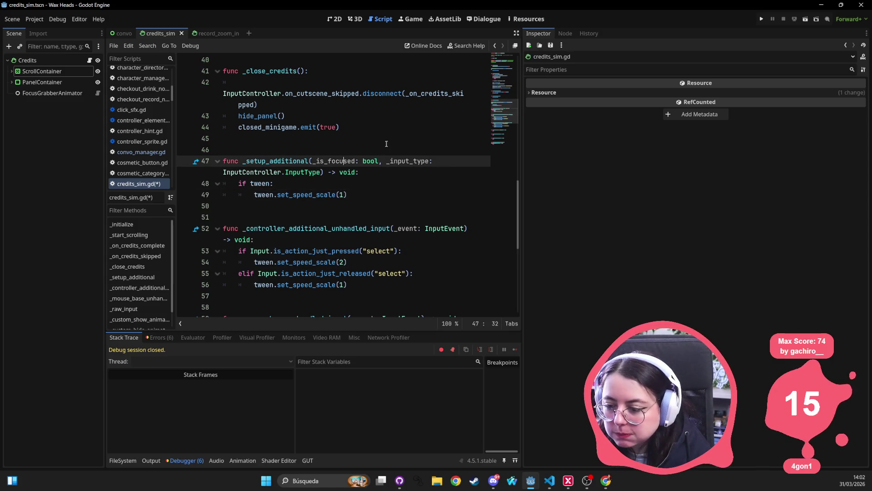
{"action": "left_click", "coordinate": [763, 19]}
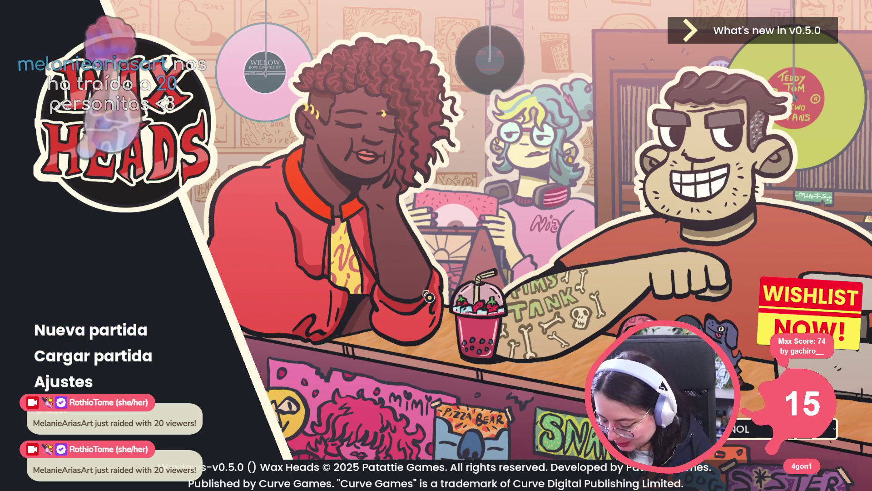
Jump to the Outro day and advance the host's news report past the winners and losers line.
{"action": "key", "text": "grave"}
{"action": "key", "text": "Return"}
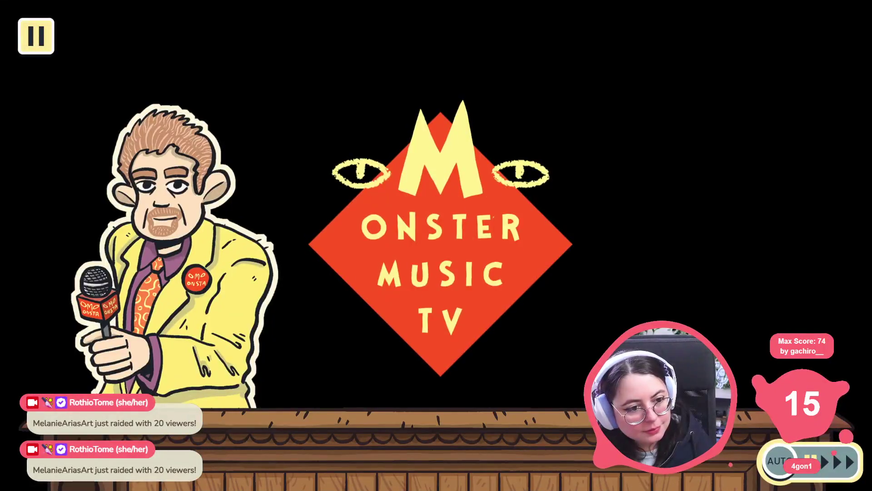
{"action": "left_click", "coordinate": [510, 259]}
{"action": "left_click", "coordinate": [475, 271]}
{"action": "left_click", "coordinate": [406, 279]}
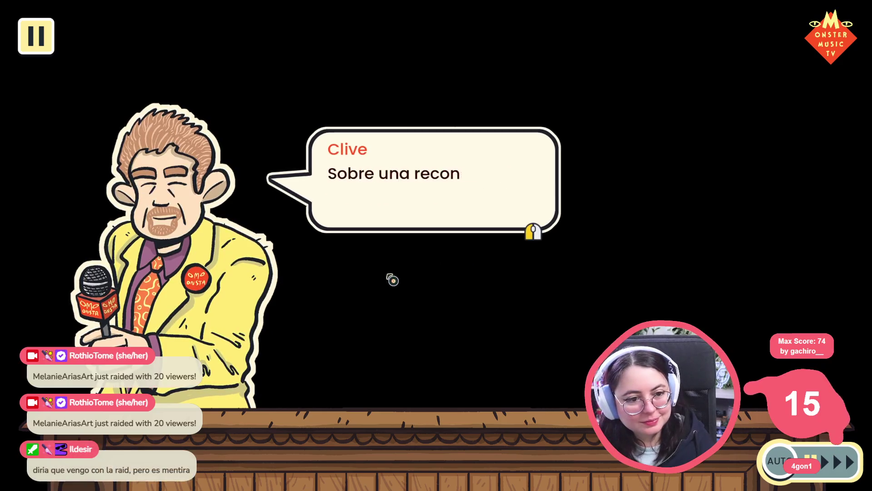
{"action": "left_click", "coordinate": [364, 271]}
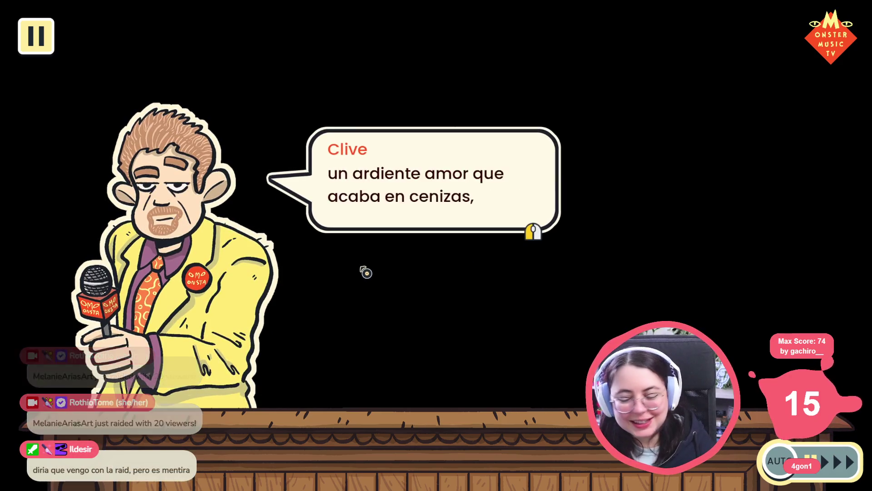
{"action": "left_click", "coordinate": [423, 247]}
{"action": "left_click", "coordinate": [425, 248]}
{"action": "left_click", "coordinate": [419, 249]}
{"action": "left_click", "coordinate": [417, 247]}
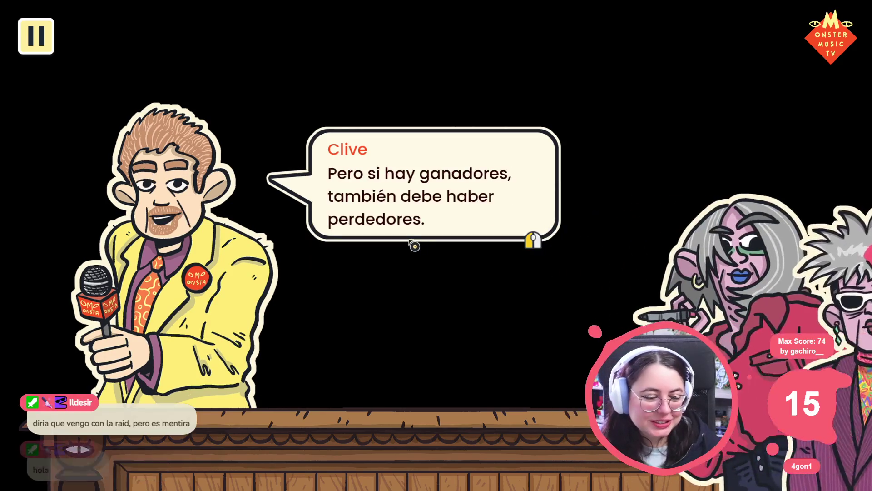
{"action": "left_click", "coordinate": [422, 190]}
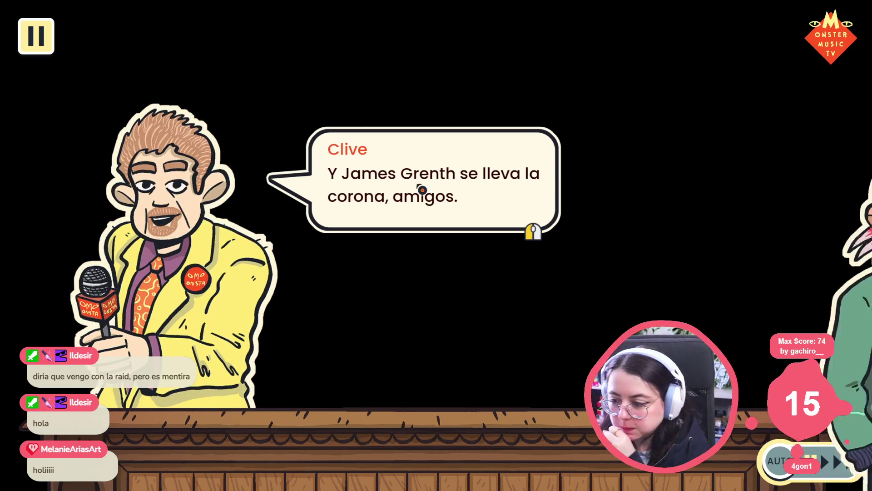
Advance through the host's ending story, the record shop news and the closing lines.
{"action": "left_click", "coordinate": [422, 190]}
{"action": "left_click", "coordinate": [422, 189]}
{"action": "left_click", "coordinate": [421, 191]}
{"action": "left_click", "coordinate": [422, 194]}
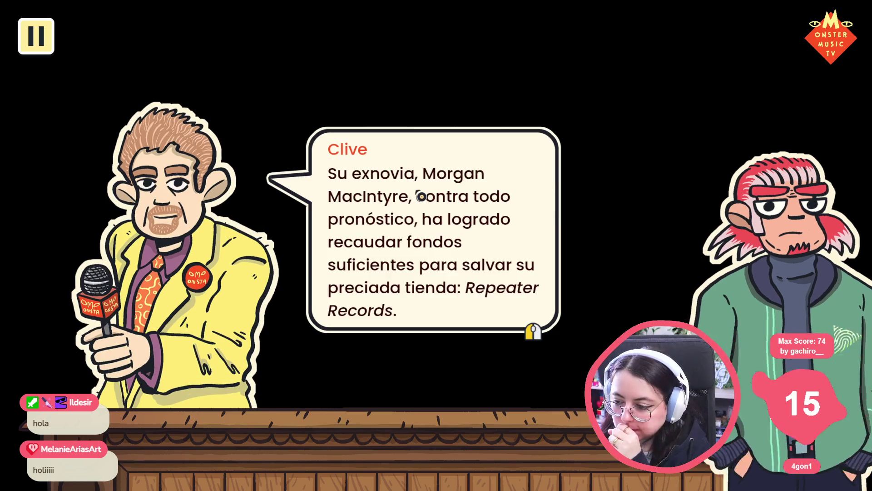
{"action": "left_click", "coordinate": [415, 280]}
{"action": "left_click", "coordinate": [419, 273]}
{"action": "left_click", "coordinate": [421, 274]}
{"action": "left_click", "coordinate": [421, 274]}
{"action": "left_click", "coordinate": [422, 273]}
{"action": "left_click", "coordinate": [422, 274]}
{"action": "left_click", "coordinate": [421, 273]}
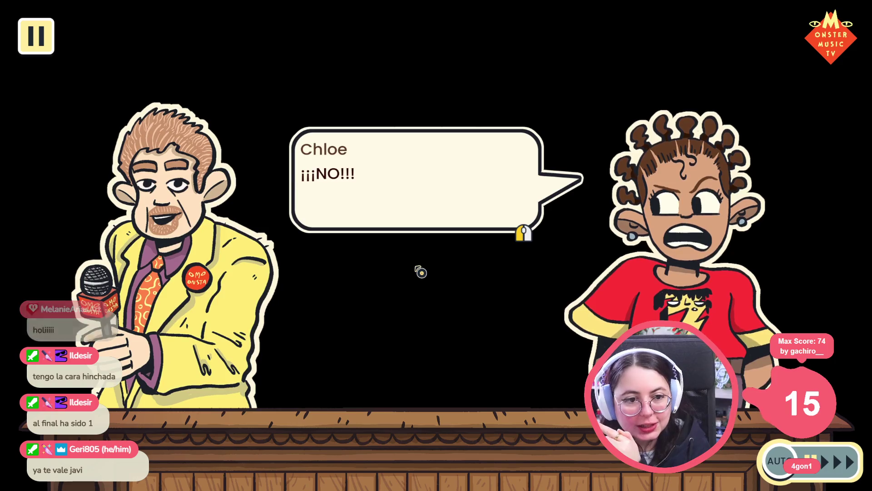
Advance through the girl's studio interruption and speech until she leaves the scene.
{"action": "left_click", "coordinate": [418, 270]}
{"action": "left_click", "coordinate": [412, 269]}
{"action": "left_click", "coordinate": [411, 269]}
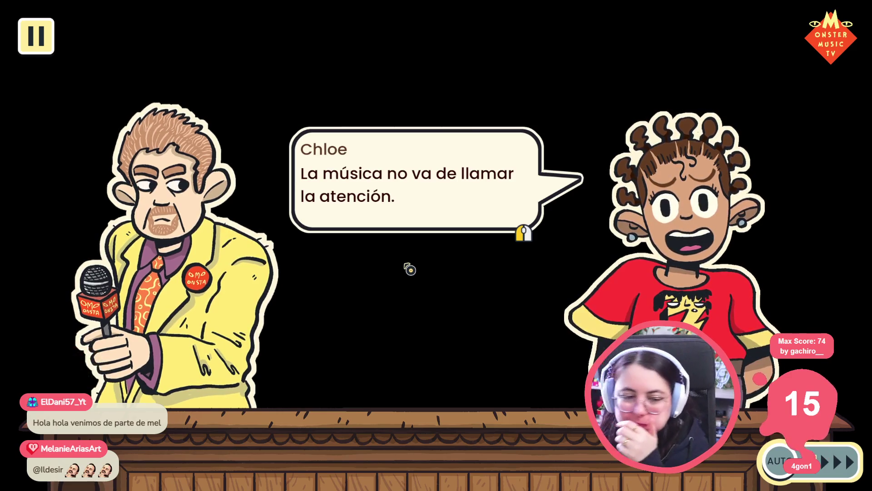
{"action": "left_click", "coordinate": [423, 256]}
{"action": "left_click", "coordinate": [443, 252]}
{"action": "left_click", "coordinate": [439, 256]}
{"action": "left_click", "coordinate": [435, 259]}
{"action": "left_click", "coordinate": [430, 259]}
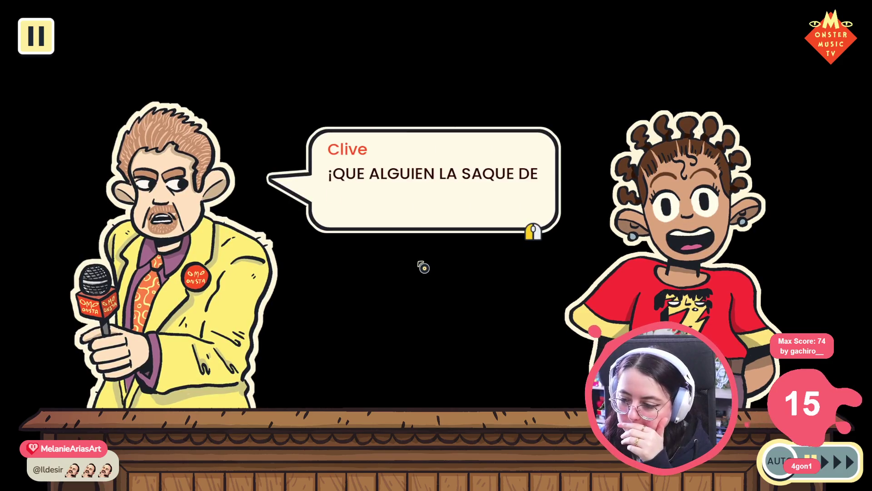
{"action": "left_click", "coordinate": [423, 268]}
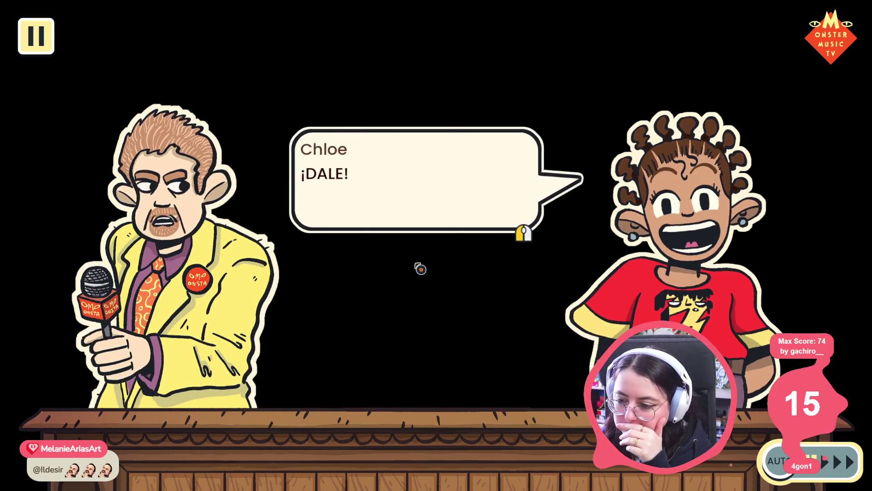
{"action": "left_click", "coordinate": [421, 269]}
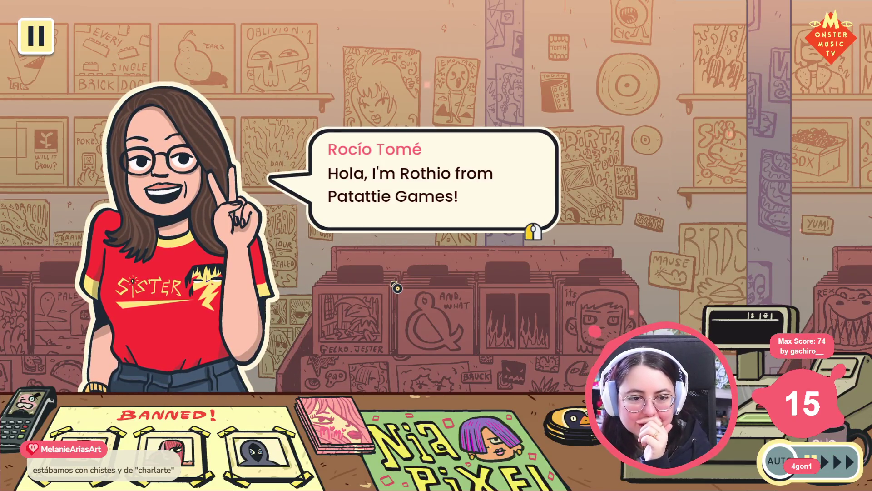
Advance through the first developer's credits lines and album recommendations.
{"action": "left_click", "coordinate": [473, 313]}
{"action": "left_click", "coordinate": [473, 313]}
{"action": "left_click", "coordinate": [472, 315]}
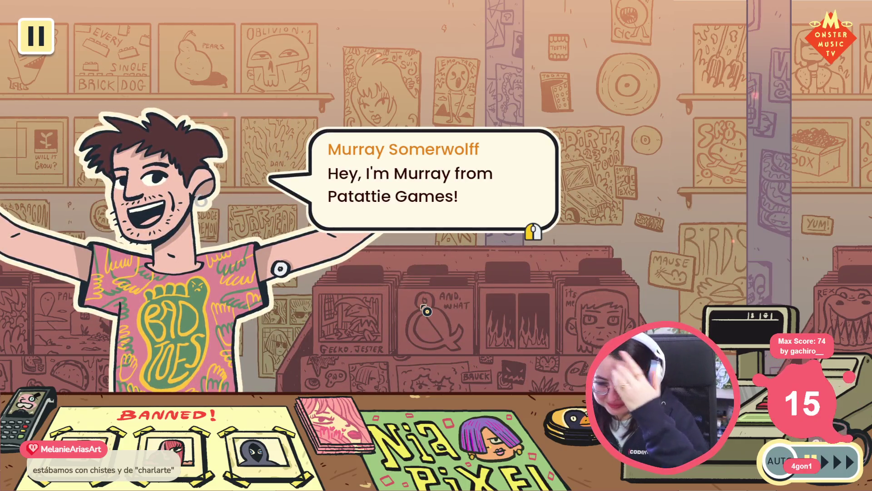
{"action": "left_click", "coordinate": [388, 298]}
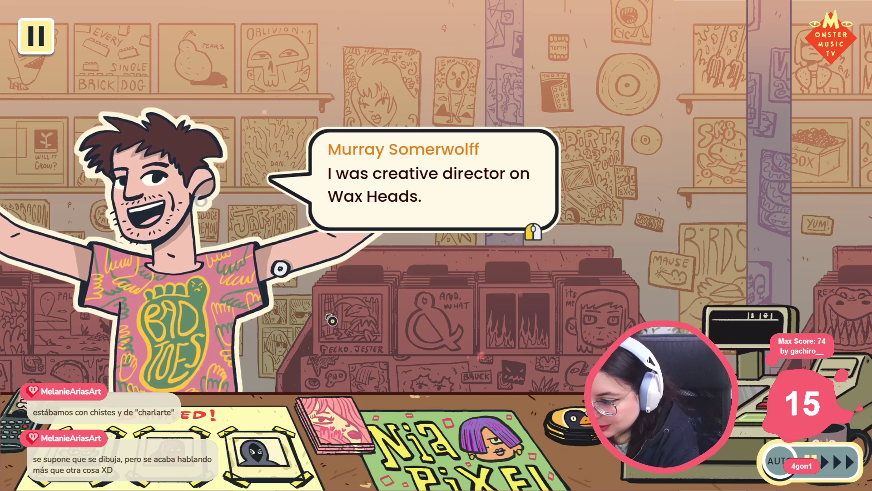
{"action": "left_click", "coordinate": [330, 319]}
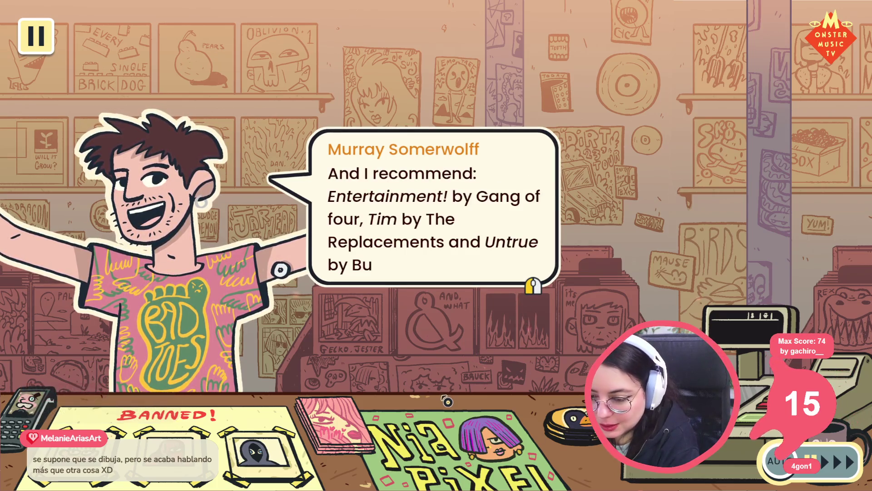
{"action": "left_click", "coordinate": [408, 352]}
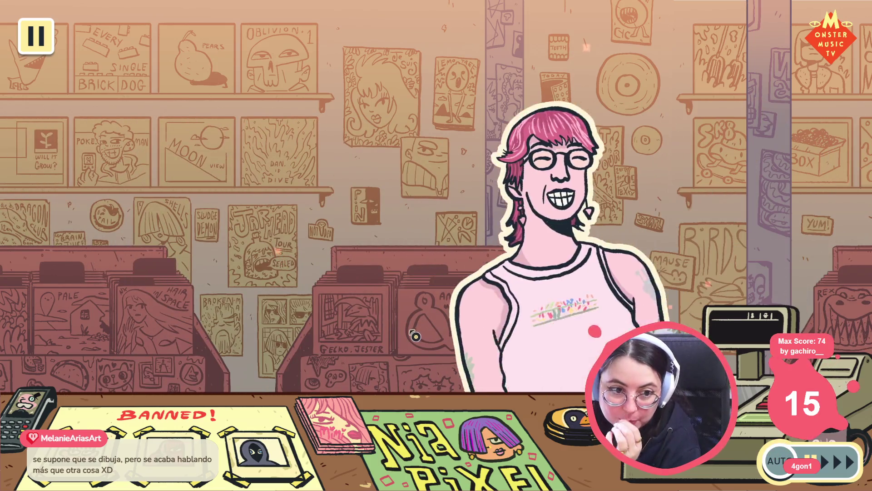
Skip the pink-haired, bearded and following customers' credits recommendations.
{"action": "left_click", "coordinate": [414, 383]}
{"action": "left_click", "coordinate": [412, 378]}
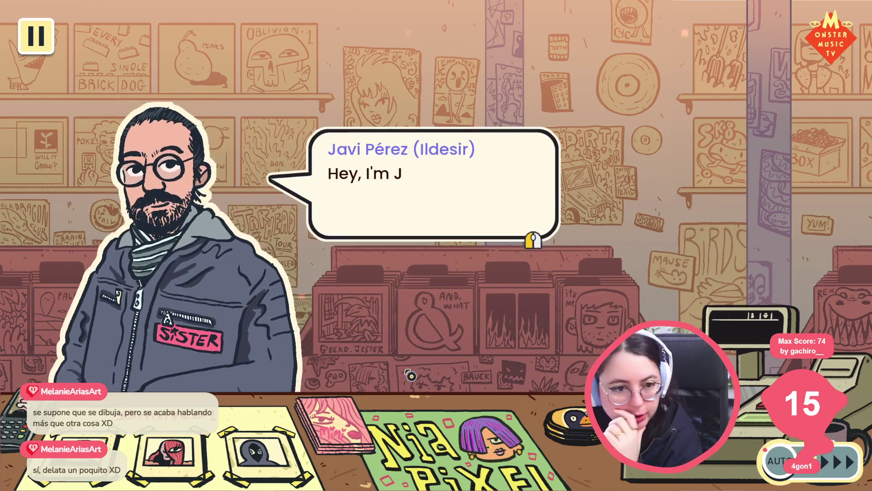
{"action": "left_click", "coordinate": [448, 375]}
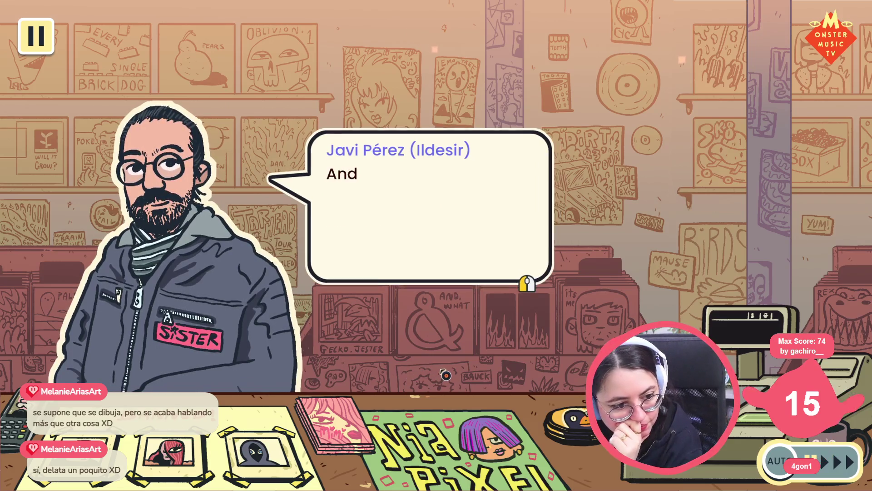
{"action": "left_click", "coordinate": [448, 375]}
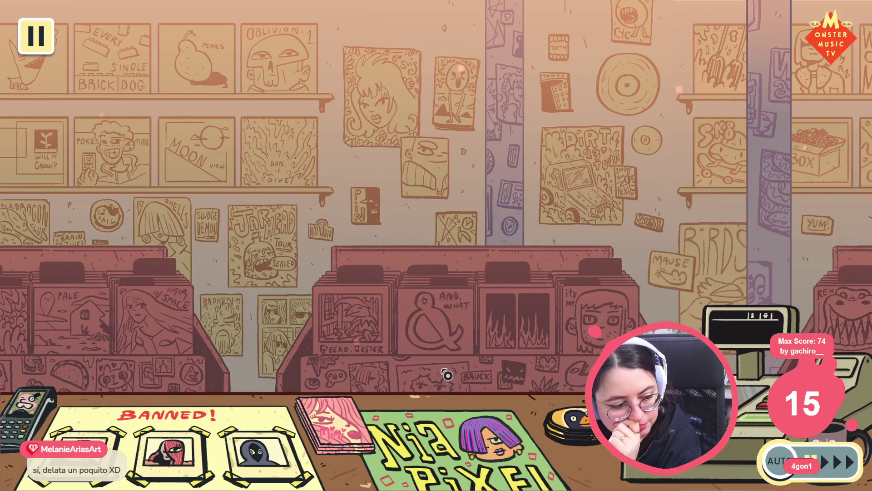
{"action": "left_click", "coordinate": [399, 188]}
{"action": "left_click", "coordinate": [399, 188]}
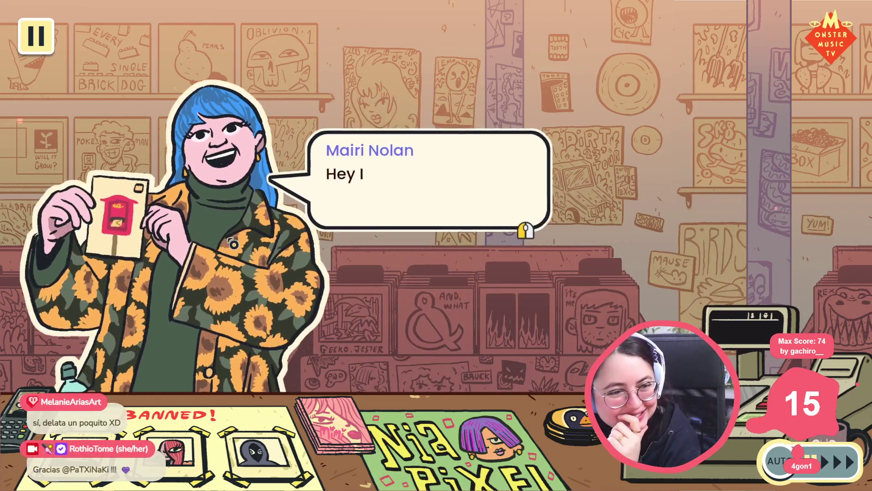
Finish the remaining guests' recommendation lines, using Space for the last guest.
{"action": "left_click", "coordinate": [254, 240]}
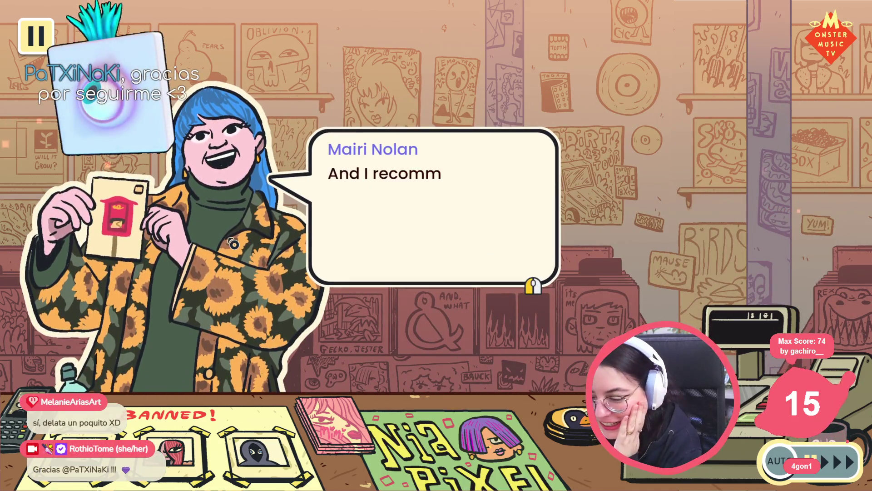
{"action": "left_click", "coordinate": [257, 240]}
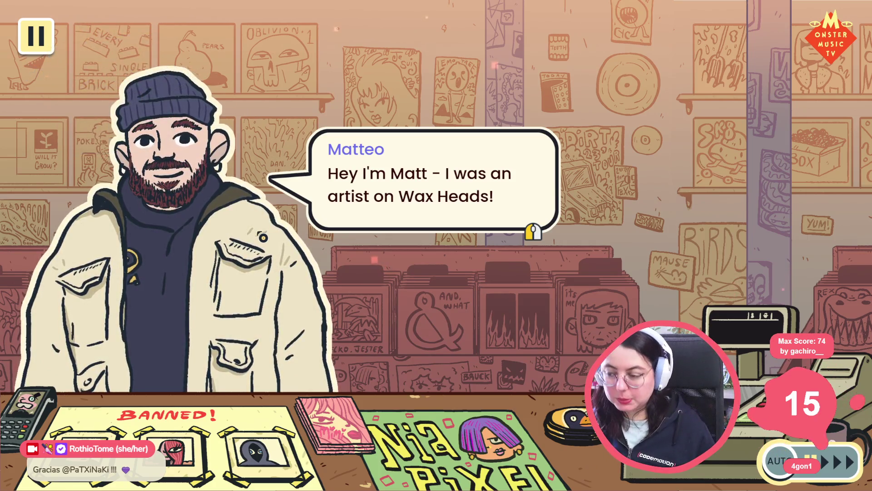
{"action": "key", "text": "space"}
{"action": "key", "text": "space"}
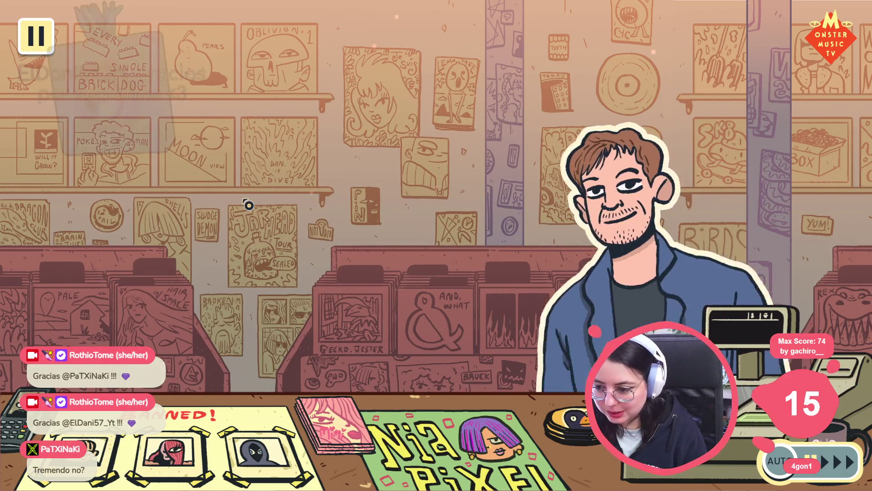
{"action": "key", "text": "space"}
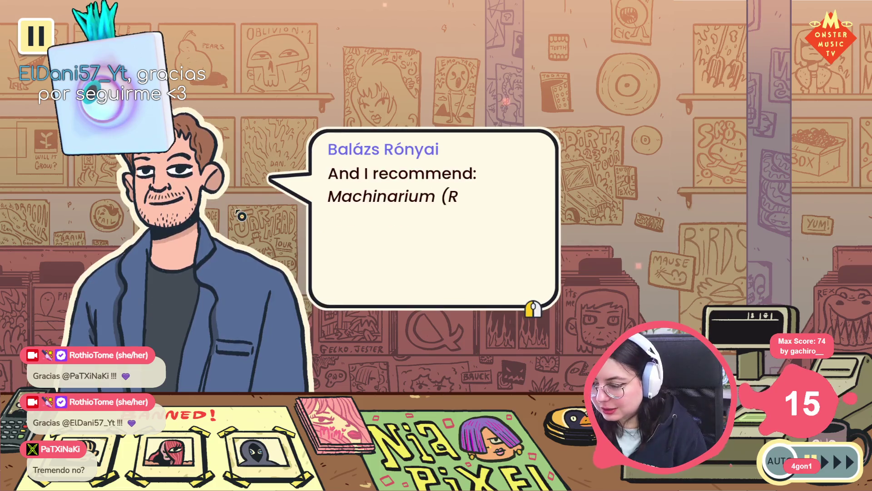
{"action": "key", "text": "space"}
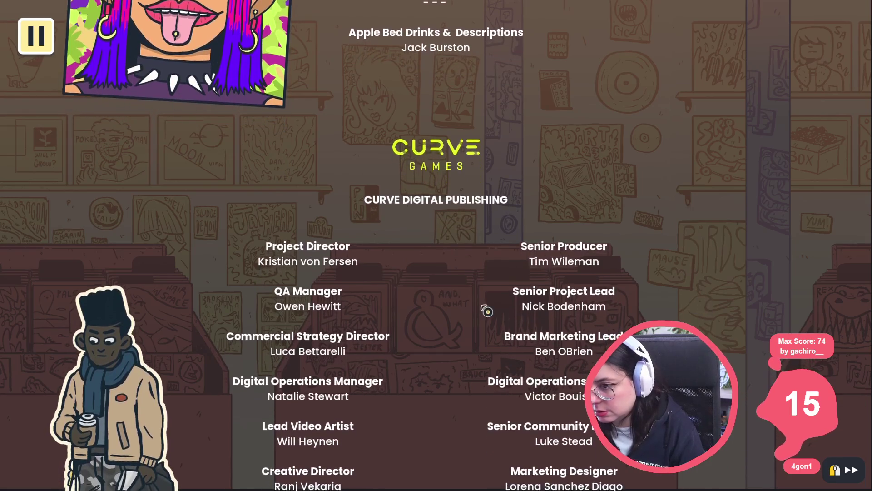
Let the credits scroll, then close the game with Alt+F4 to return to the editor.
{"action": "key", "text": "alt+F4"}
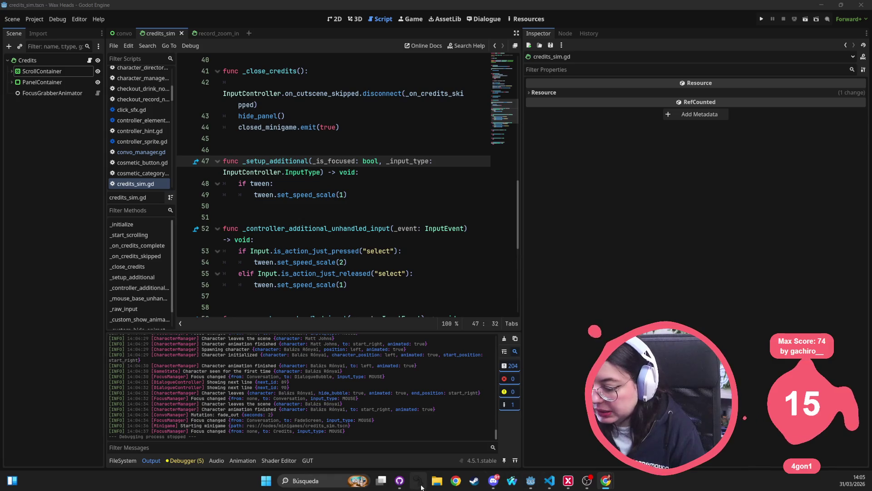
Change the set_speed_scale(2) values on lines 54 and 61 of credits_sim.gd to 4.
{"action": "left_click", "coordinate": [401, 482]}
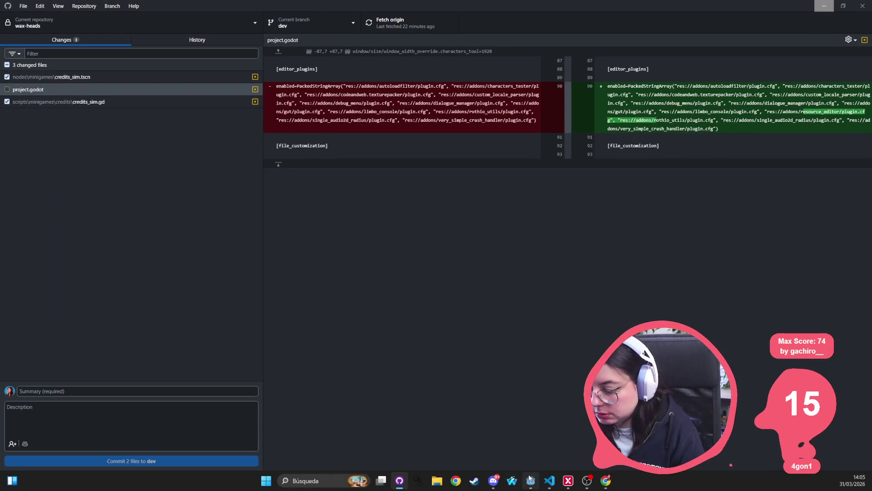
{"action": "left_click", "coordinate": [550, 480]}
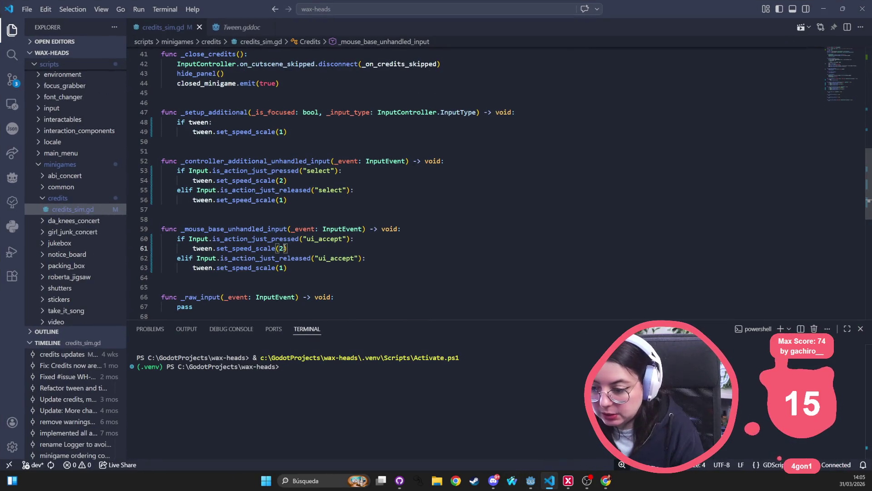
{"action": "key", "text": "ctrl+d"}
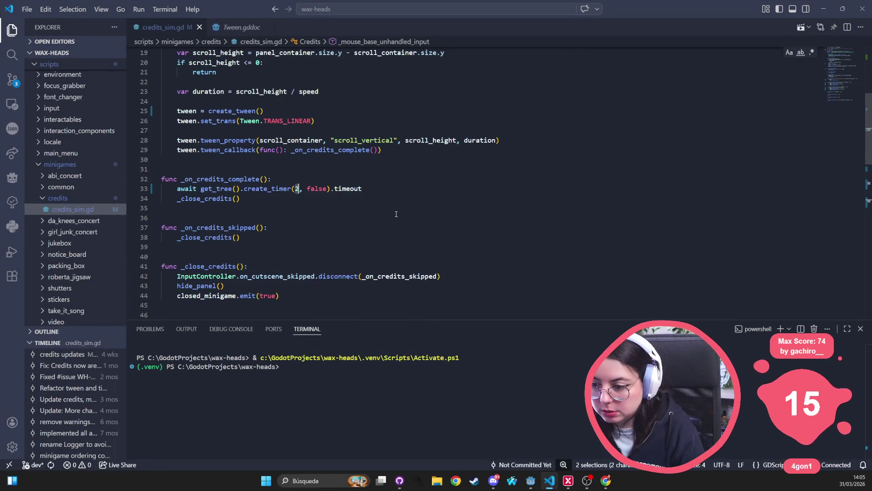
{"action": "scroll", "coordinate": [379, 222], "scroll_direction": "up", "scroll_amount": 6}
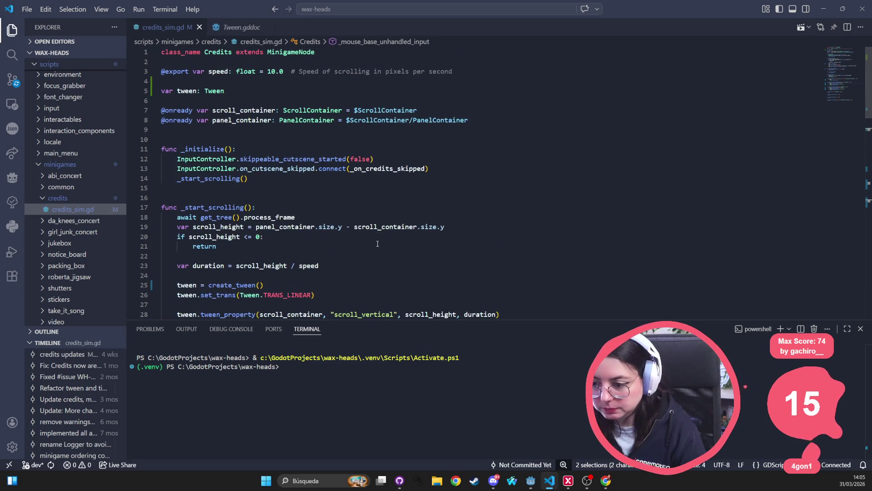
{"action": "scroll", "coordinate": [378, 244], "scroll_direction": "down", "scroll_amount": 13}
{"action": "left_click", "coordinate": [281, 221]}
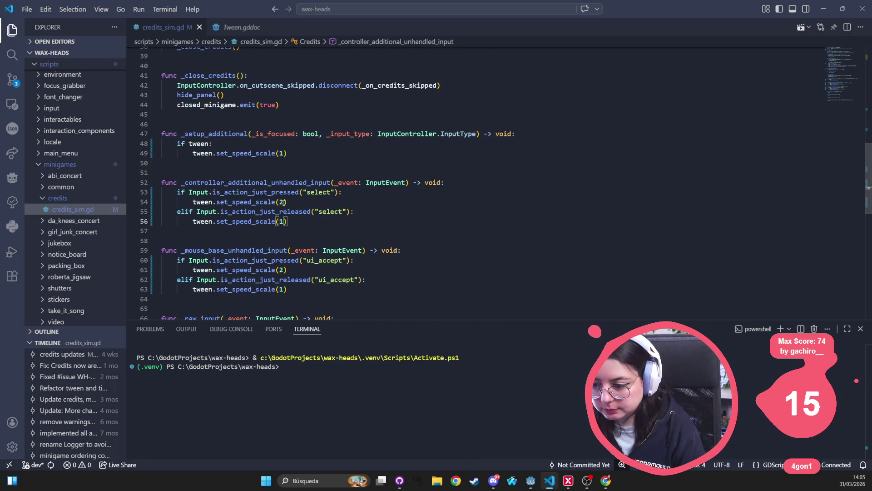
{"action": "double_click", "coordinate": [283, 202]}
{"action": "type", "text": "4"}
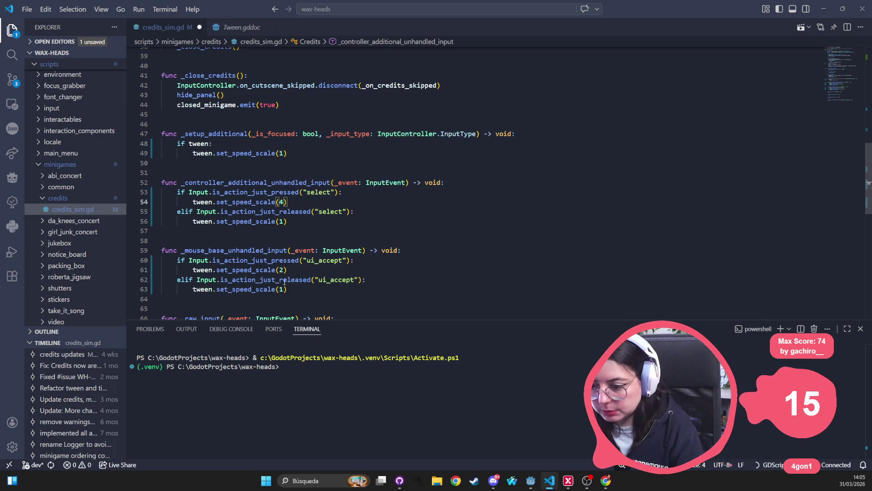
{"action": "double_click", "coordinate": [282, 270]}
{"action": "type", "text": "4"}
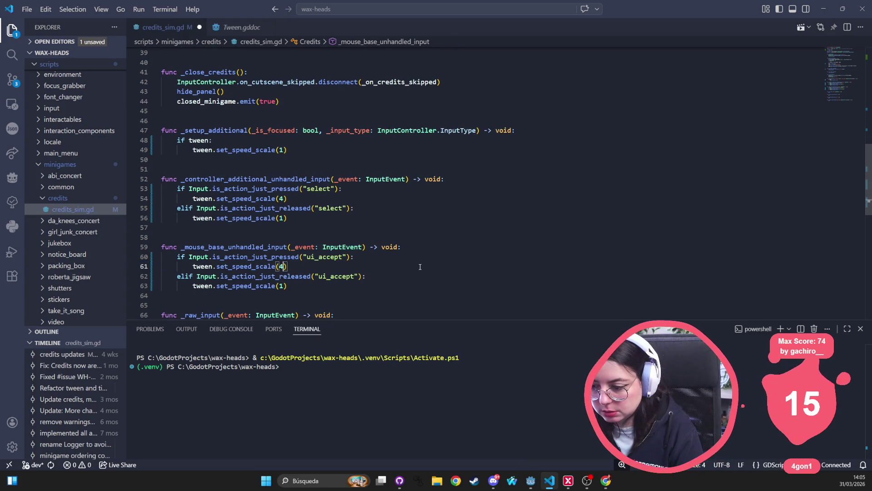
Replace "ui_accept" with "select" on lines 60 and 62 of the mouse handler.
{"action": "left_click", "coordinate": [326, 189]}
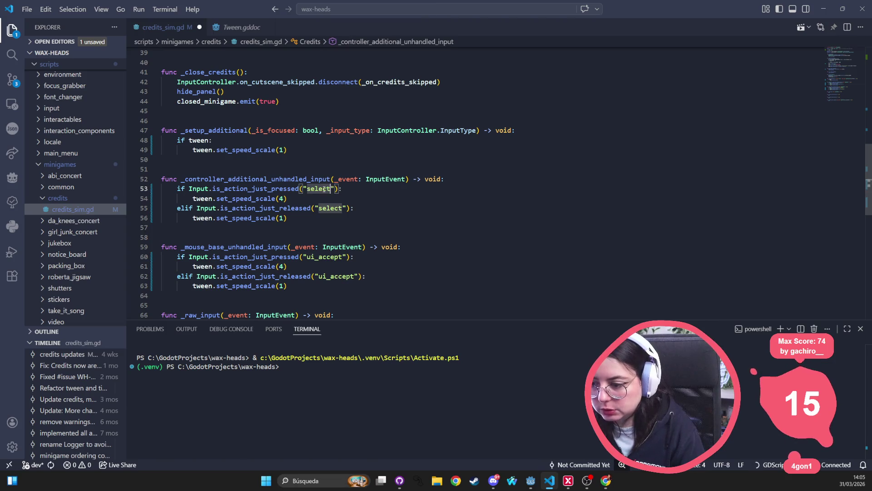
{"action": "double_click", "coordinate": [324, 256]}
{"action": "type", "text": "select"}
{"action": "double_click", "coordinate": [336, 277]}
{"action": "type", "text": "select"}
{"action": "scroll", "coordinate": [336, 276], "scroll_direction": "down", "scroll_amount": 1}
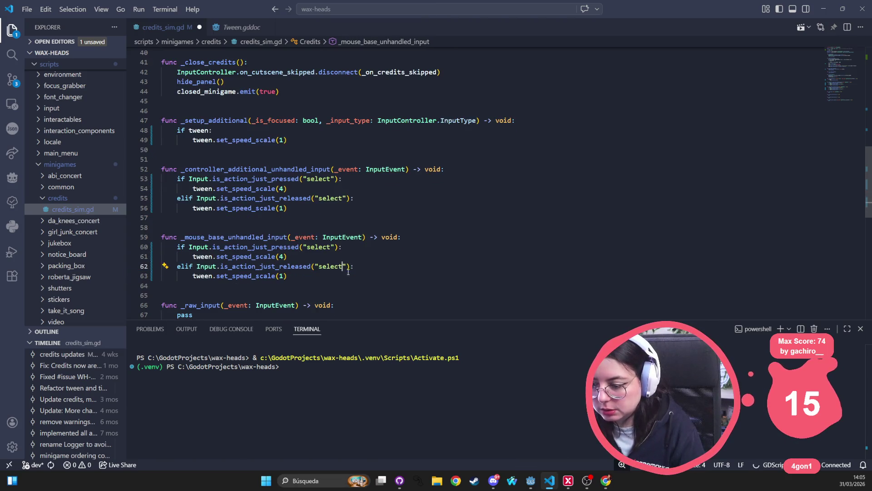
{"action": "left_click", "coordinate": [450, 207]}
Save credits_sim.gd, review the edits, and minimize Visual Studio Code.
{"action": "key", "text": "ctrl+s"}
{"action": "scroll", "coordinate": [450, 209], "scroll_direction": "up", "scroll_amount": 5}
{"action": "scroll", "coordinate": [450, 214], "scroll_direction": "down", "scroll_amount": 4}
{"action": "scroll", "coordinate": [449, 218], "scroll_direction": "up", "scroll_amount": 4}
{"action": "scroll", "coordinate": [449, 218], "scroll_direction": "down", "scroll_amount": 6}
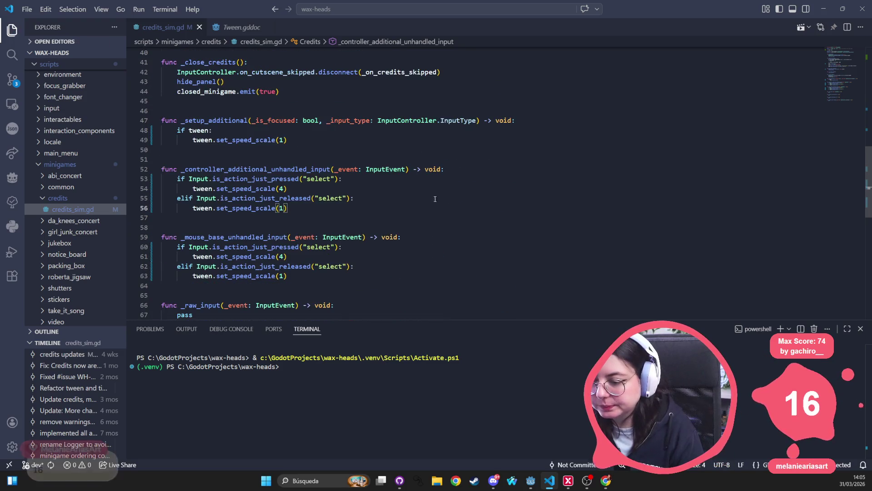
{"action": "left_click", "coordinate": [823, 9]}
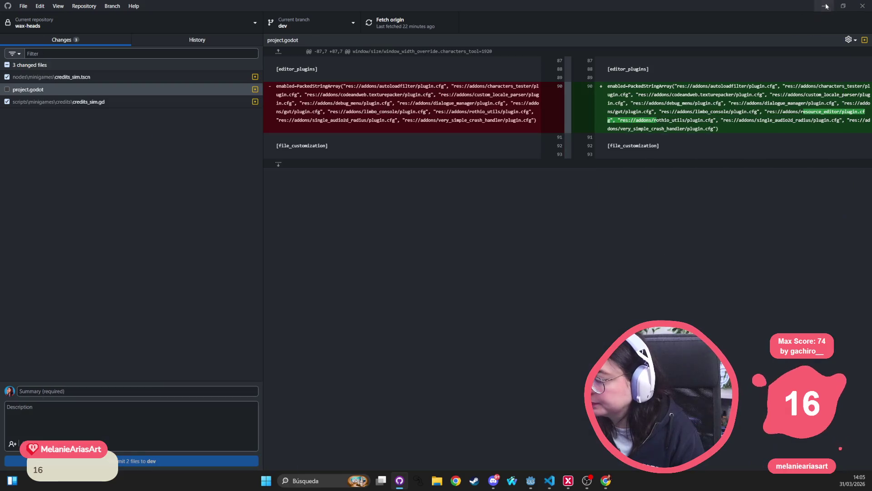
Minimize GitHub Desktop and run the project from Godot's toolbar.
{"action": "left_click", "coordinate": [823, 7]}
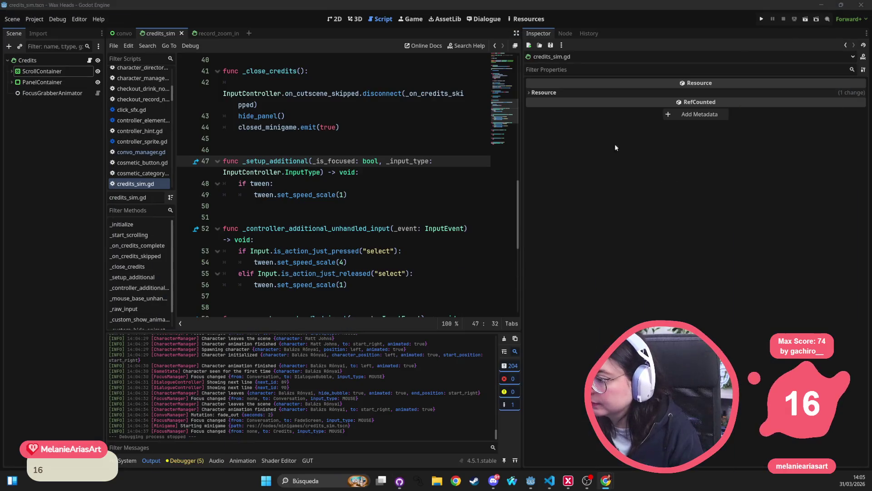
{"action": "left_click", "coordinate": [762, 18]}
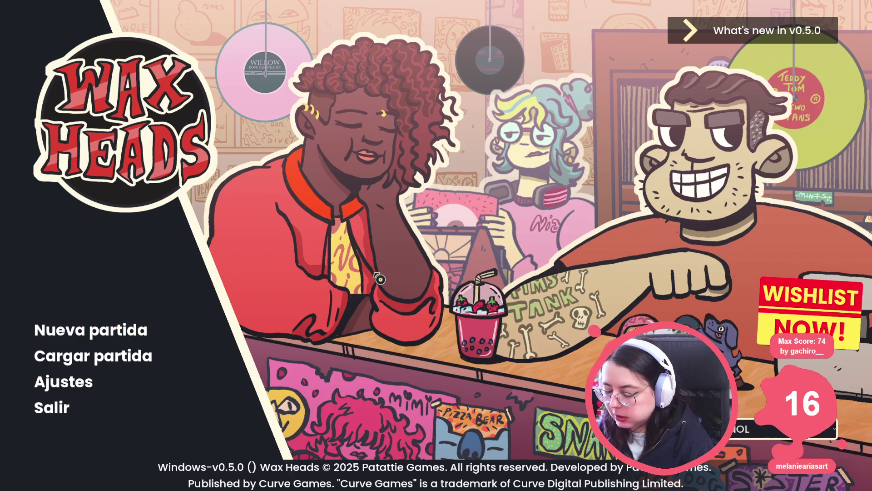
Run go_to_day Outro in the console and skip the newscaster's opening report lines.
{"action": "key", "text": "grave"}
{"action": "type", "text": "go_to_day Outro"}
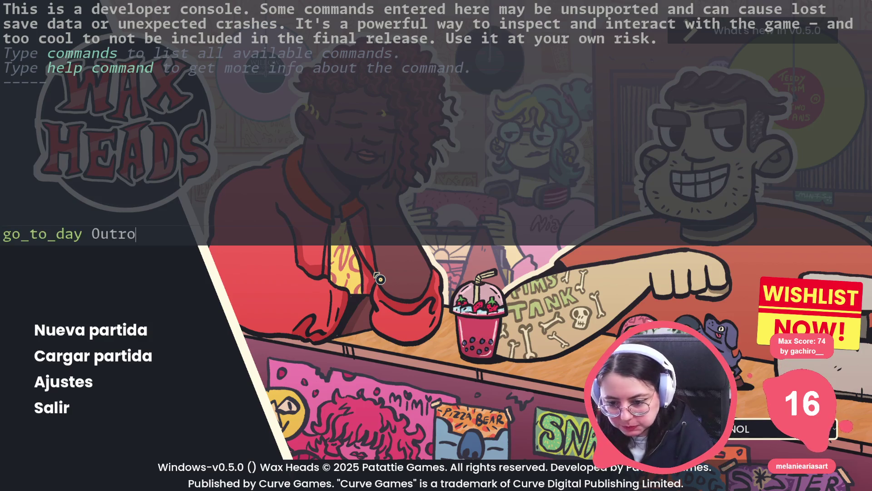
{"action": "key", "text": "Return"}
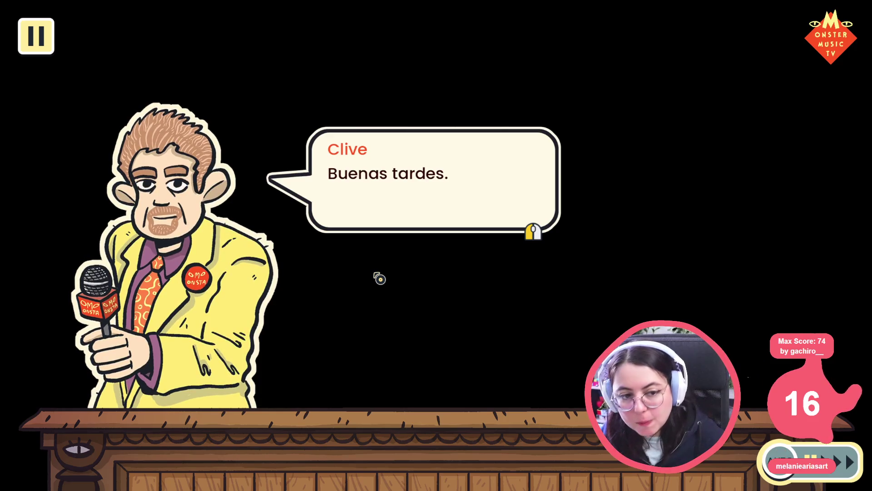
{"action": "left_click", "coordinate": [386, 273]}
{"action": "left_click", "coordinate": [459, 253]}
{"action": "left_click", "coordinate": [492, 261]}
{"action": "left_click", "coordinate": [532, 272]}
{"action": "left_click", "coordinate": [527, 286]}
{"action": "left_click", "coordinate": [514, 300]}
{"action": "left_click", "coordinate": [502, 302]}
Advance past the winner announcement and record store news until the next character appears.
{"action": "left_click", "coordinate": [474, 303]}
{"action": "left_click", "coordinate": [472, 303]}
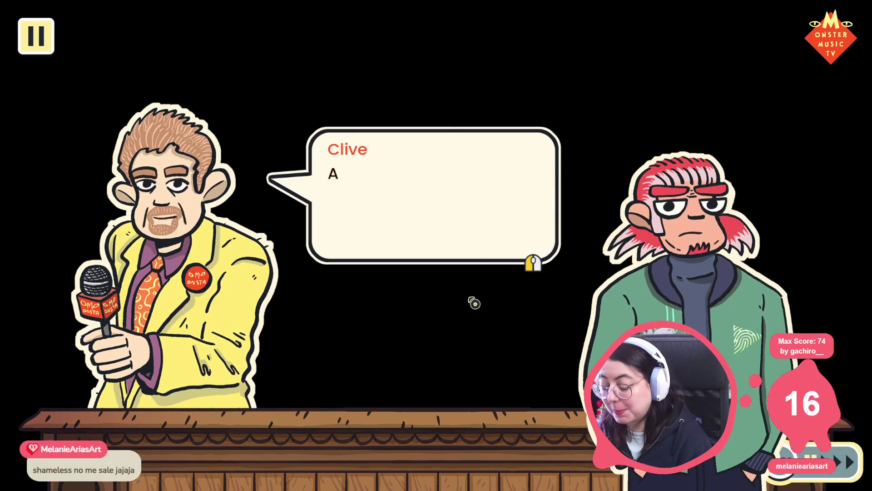
{"action": "left_click", "coordinate": [479, 300]}
{"action": "left_click", "coordinate": [497, 313]}
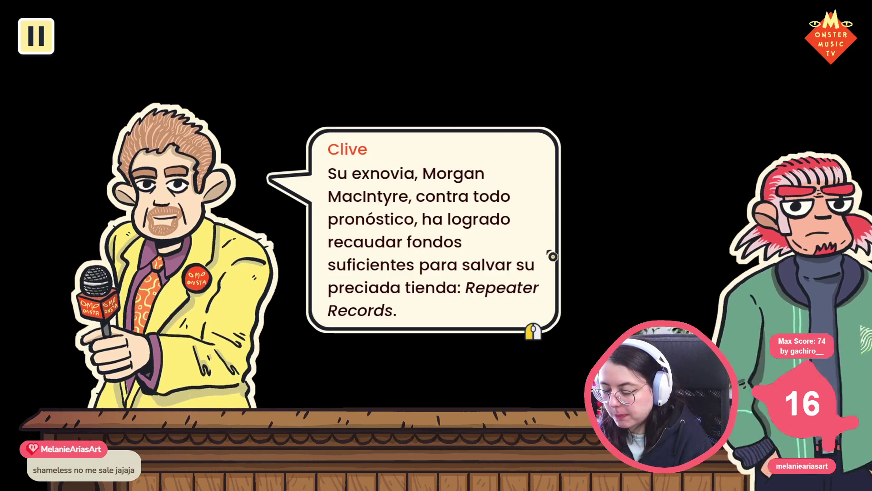
{"action": "left_click", "coordinate": [527, 341]}
{"action": "left_click", "coordinate": [527, 343]}
{"action": "left_click", "coordinate": [523, 341]}
{"action": "left_click", "coordinate": [521, 341]}
Advance through the newscaster and guest exchange until the guest leaves.
{"action": "left_click", "coordinate": [472, 337]}
{"action": "left_click", "coordinate": [399, 339]}
{"action": "left_click", "coordinate": [399, 339]}
{"action": "left_click", "coordinate": [400, 340]}
{"action": "left_click", "coordinate": [400, 340]}
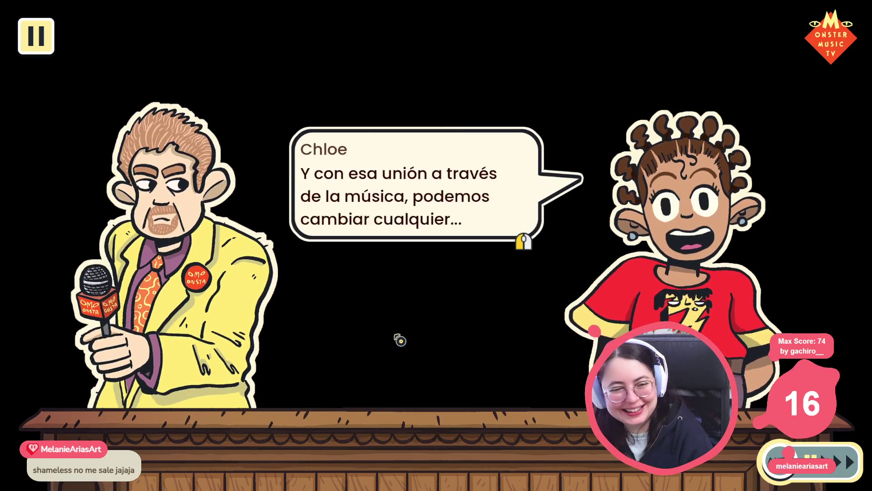
{"action": "left_click", "coordinate": [400, 340]}
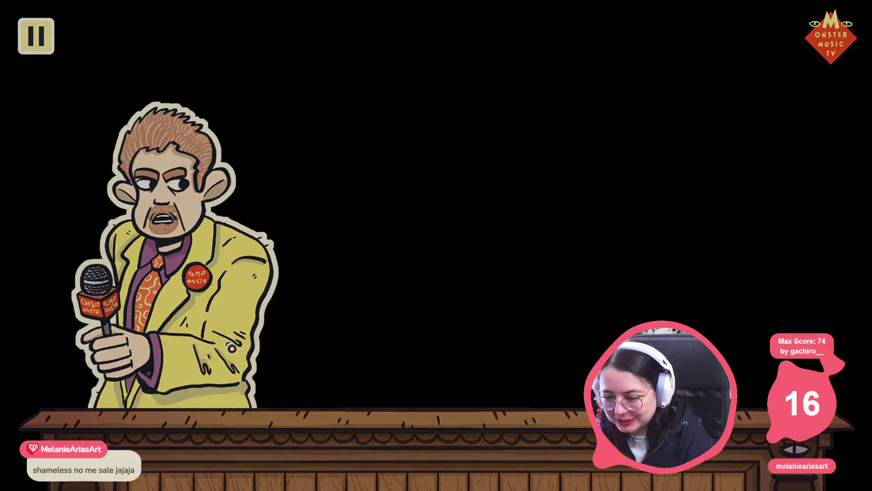